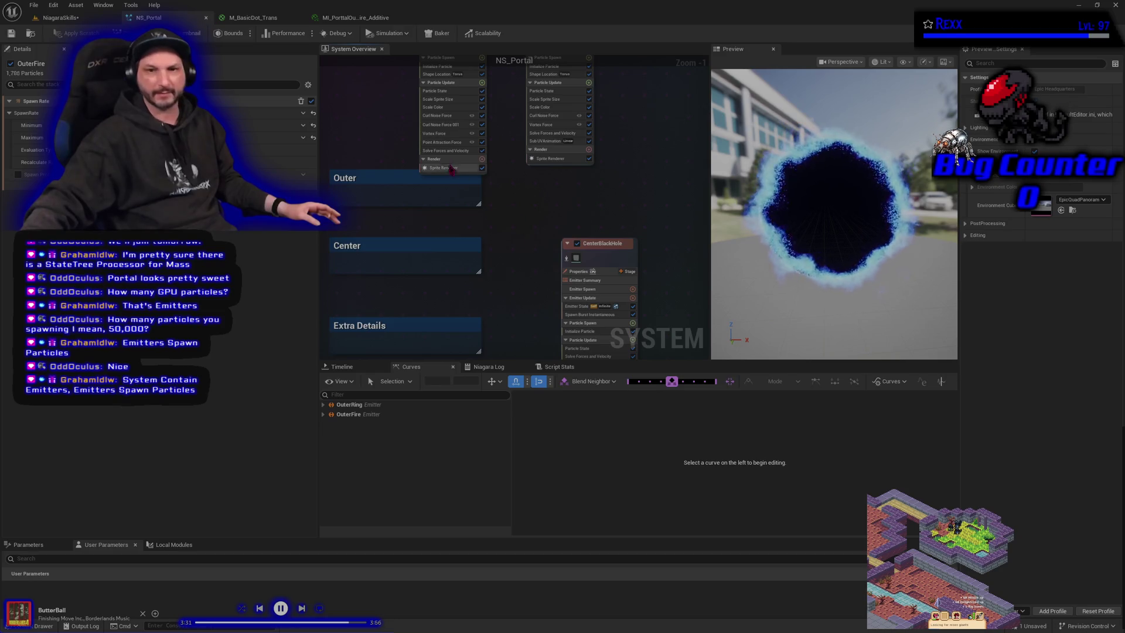
Step: Frame the emitter graph and inspect OuterRing's Initialize Particle and spawn rate, and OuterFire's spawn range
{"action": "key", "text": "Home"}
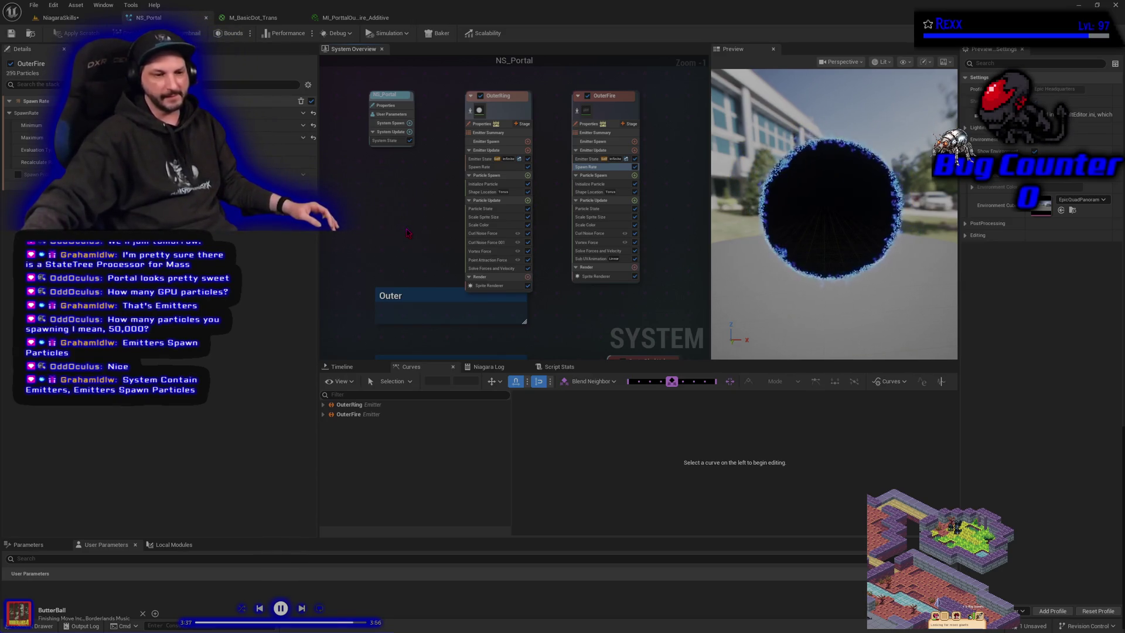
{"action": "left_click_drag", "start_coordinate": [419, 202], "coordinate": [433, 242]}
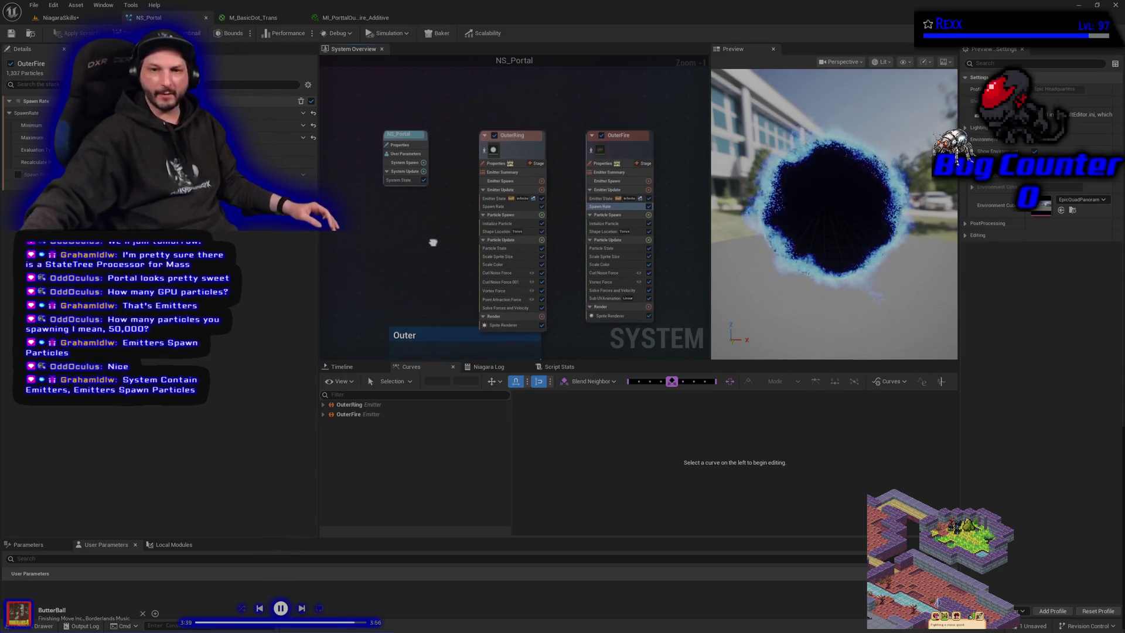
{"action": "left_click", "coordinate": [519, 150]}
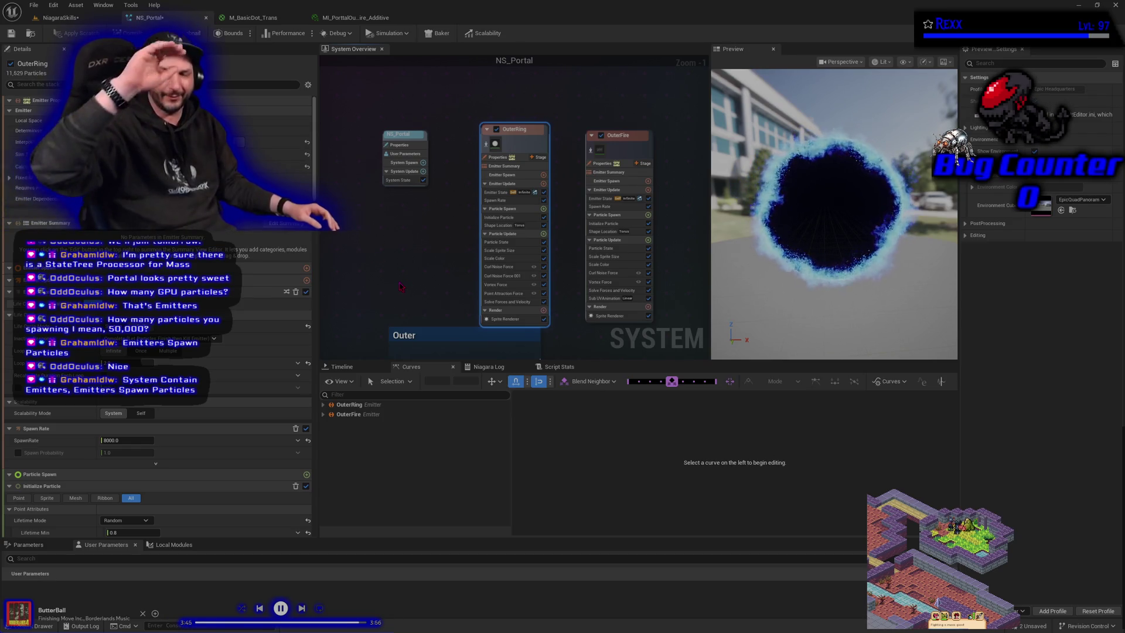
{"action": "left_click_drag", "start_coordinate": [396, 285], "coordinate": [354, 239]}
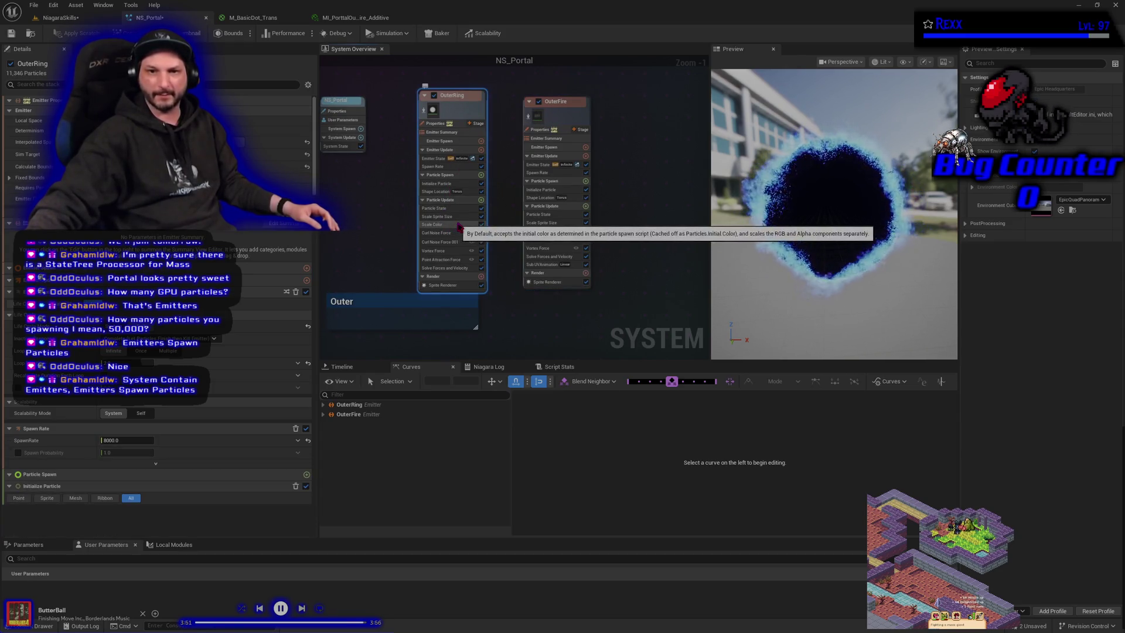
{"action": "left_click", "coordinate": [439, 184]}
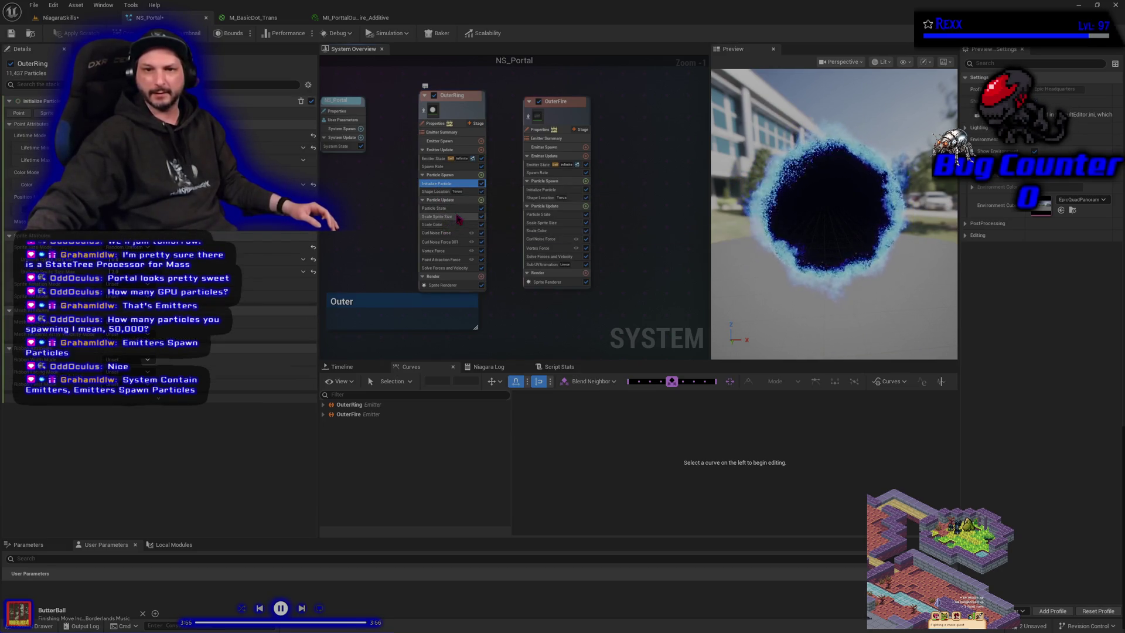
{"action": "left_click", "coordinate": [455, 169]}
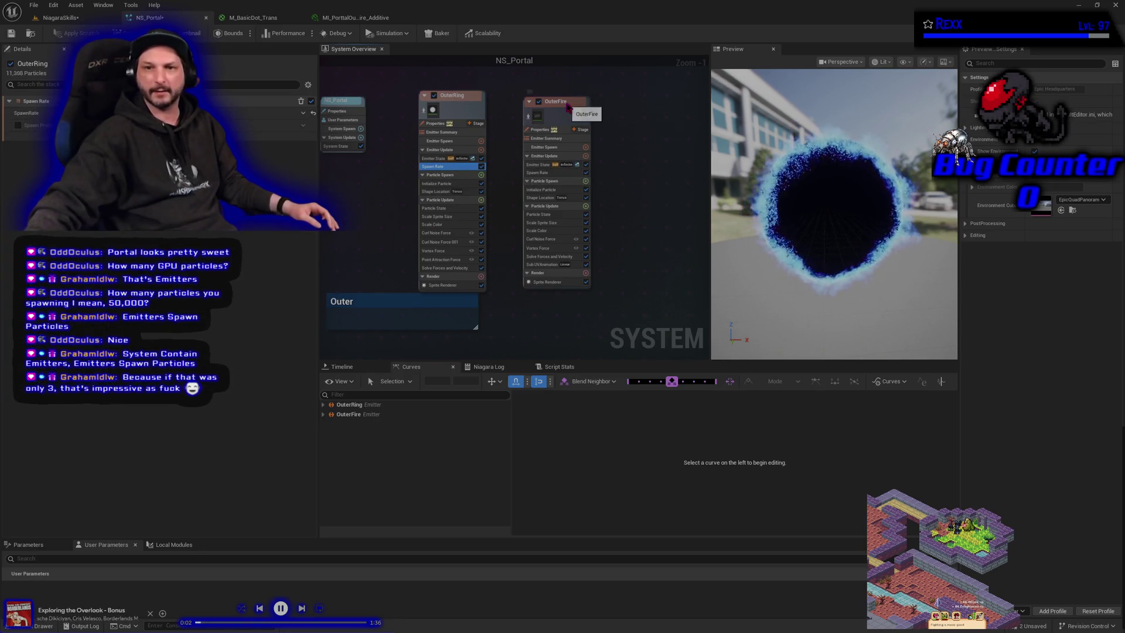
{"action": "left_click", "coordinate": [543, 174]}
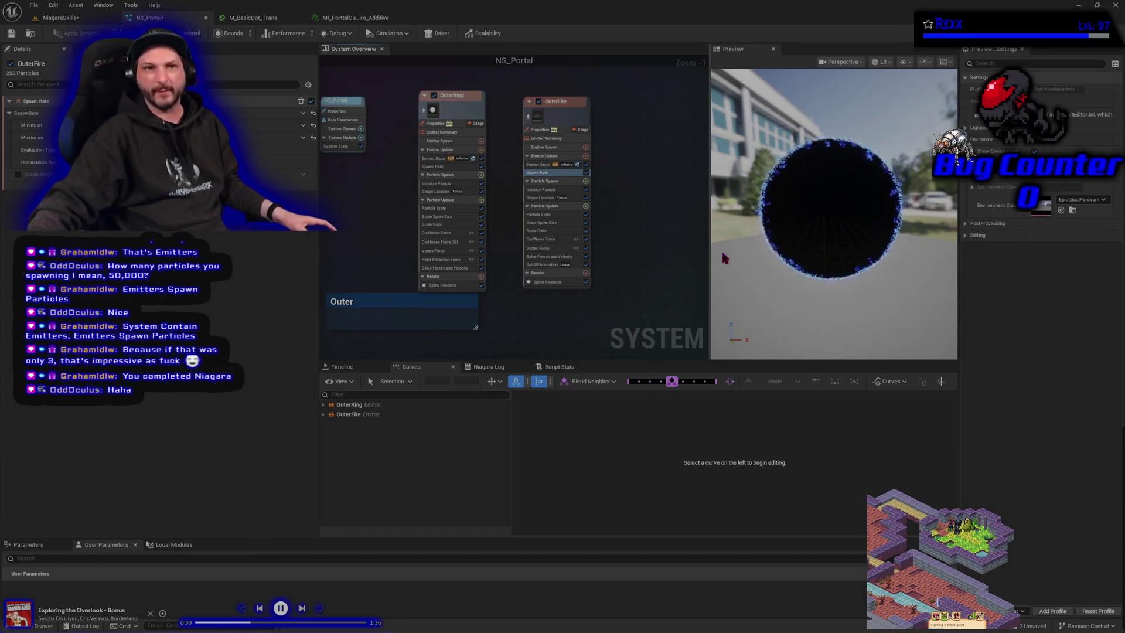
Step: Save the NS_Portal system and select the OuterRing emitter
{"action": "left_click", "coordinate": [10, 32]}
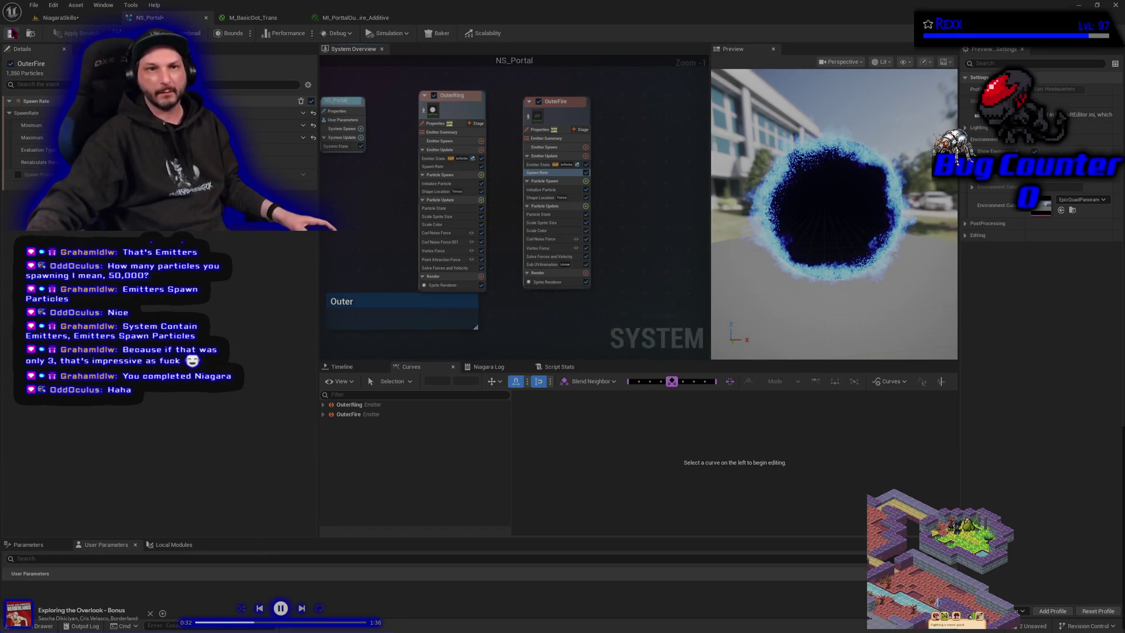
{"action": "left_click", "coordinate": [11, 32]}
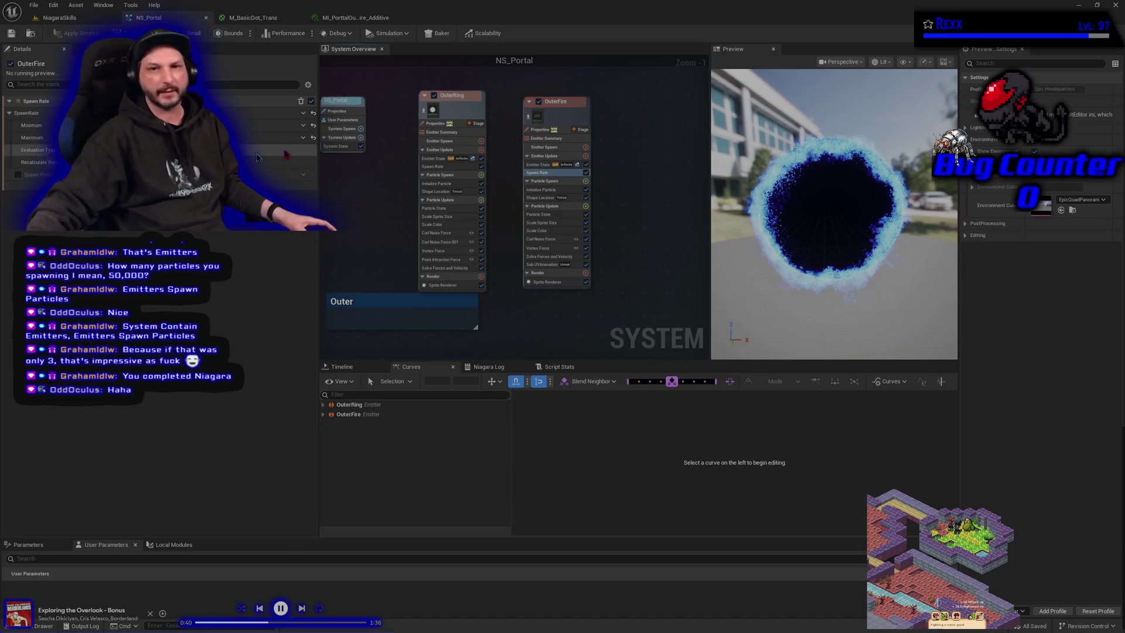
{"action": "left_click", "coordinate": [451, 112]}
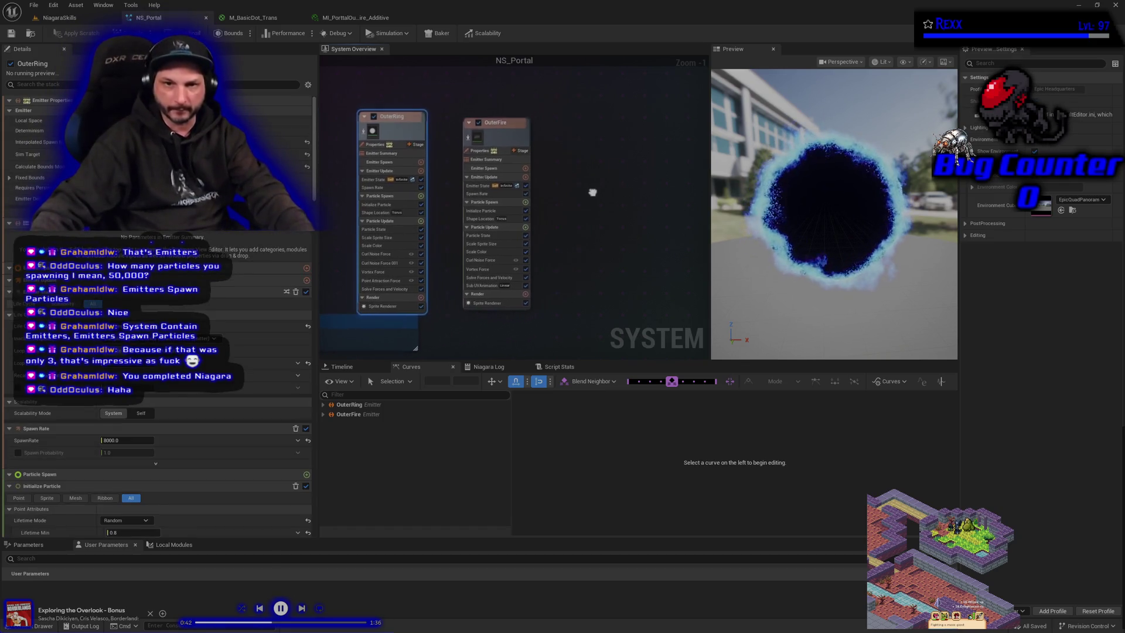
Step: Duplicate OuterRing with Ctrl+D, place the copy beside the other emitters, and rename it OuterBurstParticles
{"action": "key", "text": "ctrl+d"}
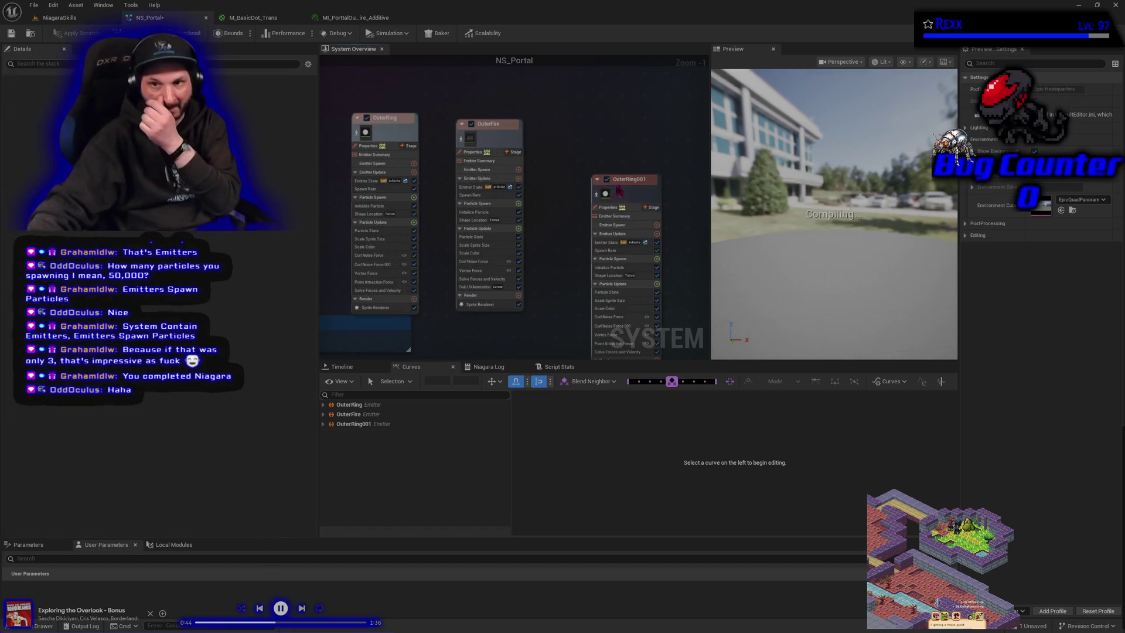
{"action": "left_click_drag", "start_coordinate": [628, 187], "coordinate": [607, 137]}
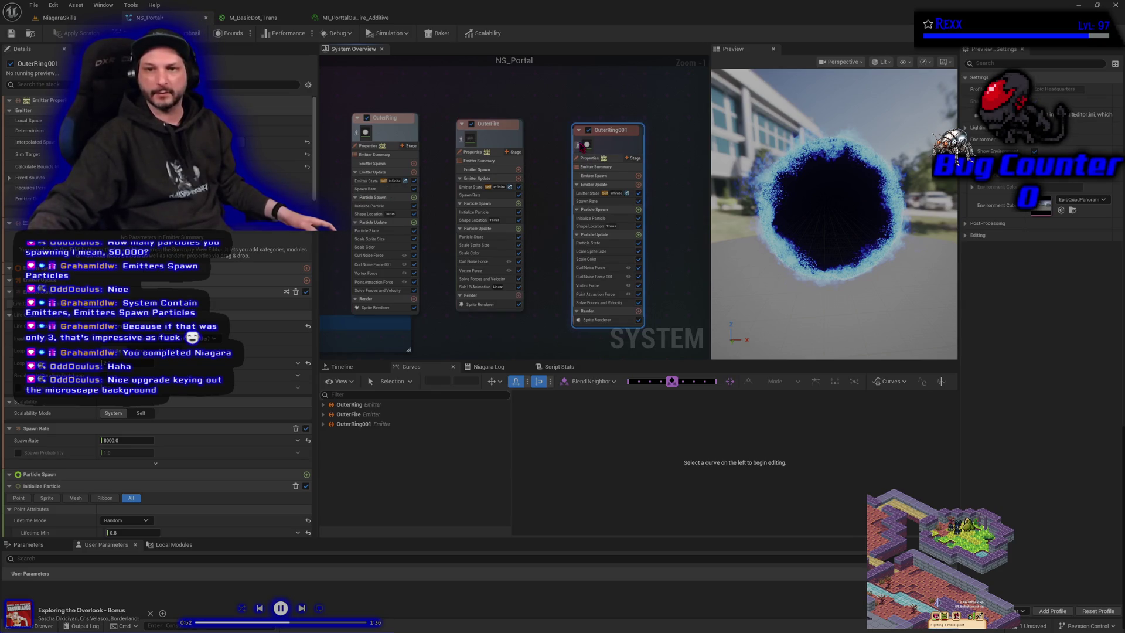
{"action": "double_click", "coordinate": [604, 130]}
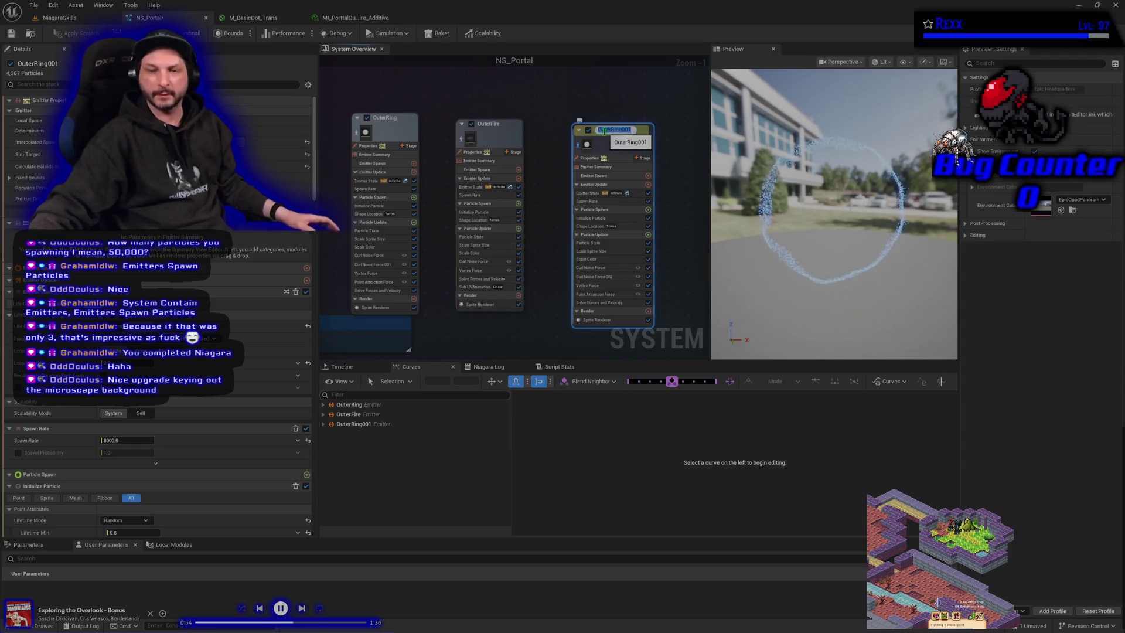
{"action": "type", "text": "Out"}
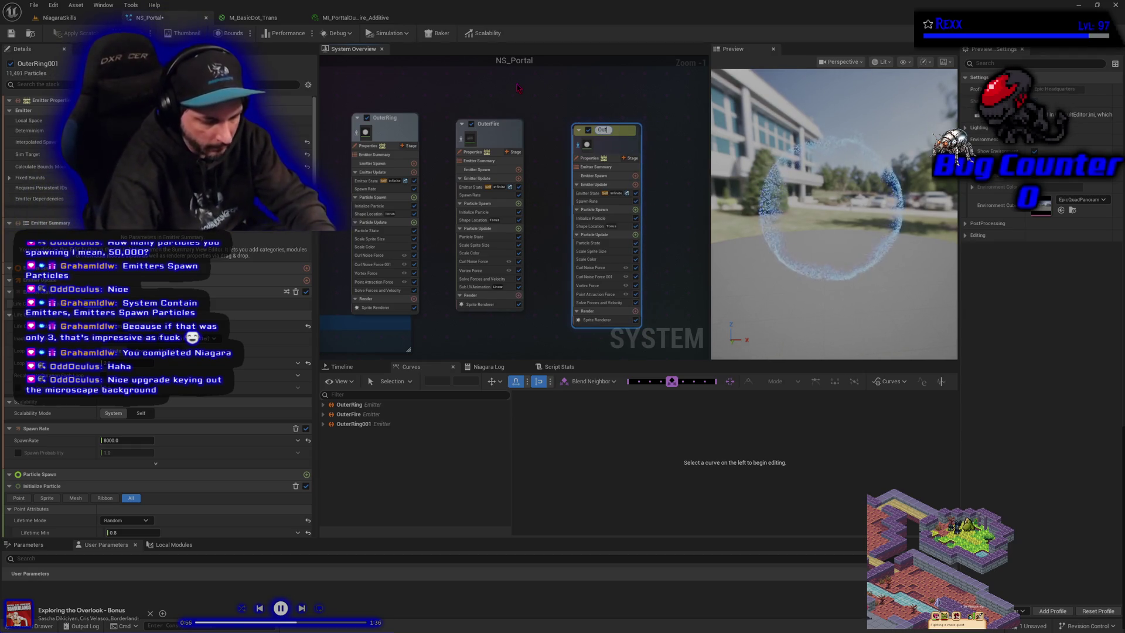
{"action": "type", "text": "erBurstParti"}
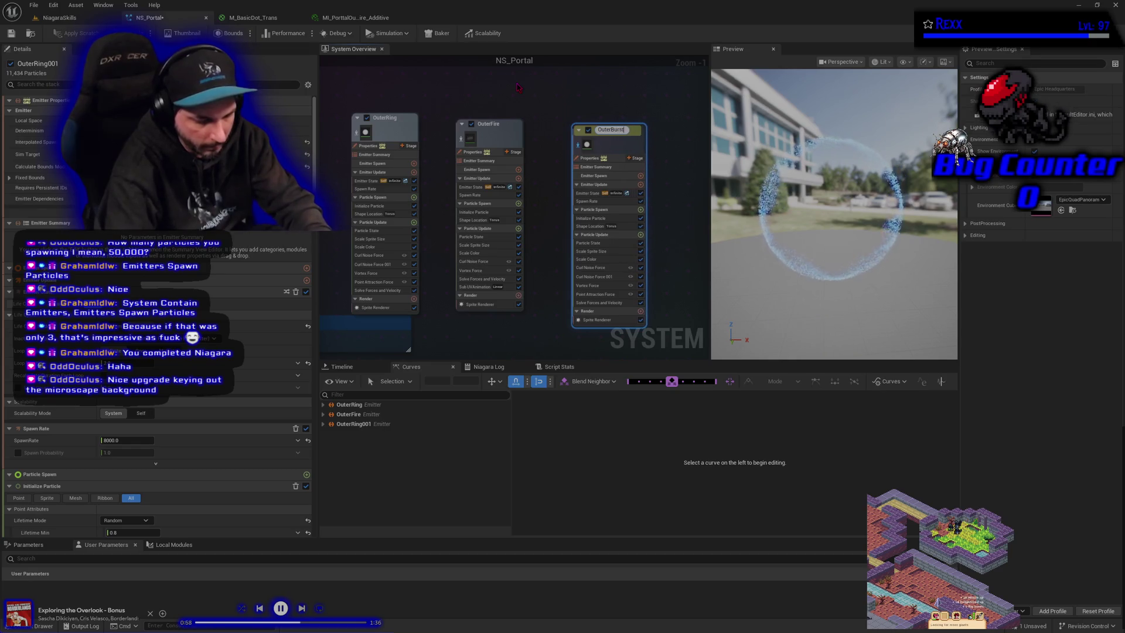
{"action": "type", "text": "cles"}
{"action": "key", "text": "Return"}
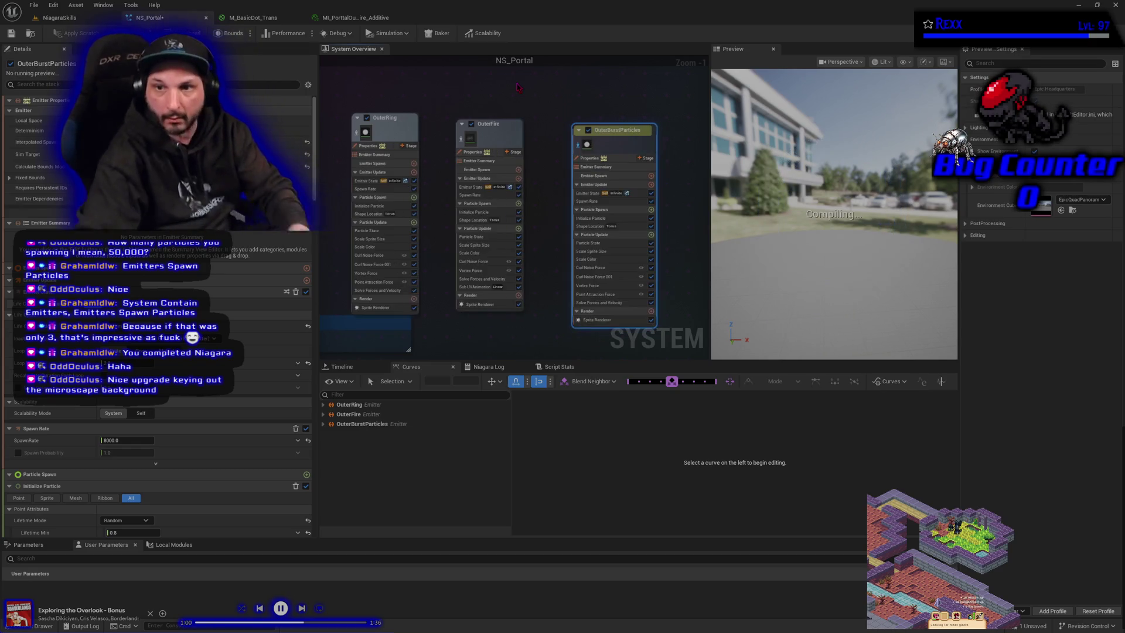
{"action": "left_click_drag", "start_coordinate": [638, 145], "coordinate": [639, 133]}
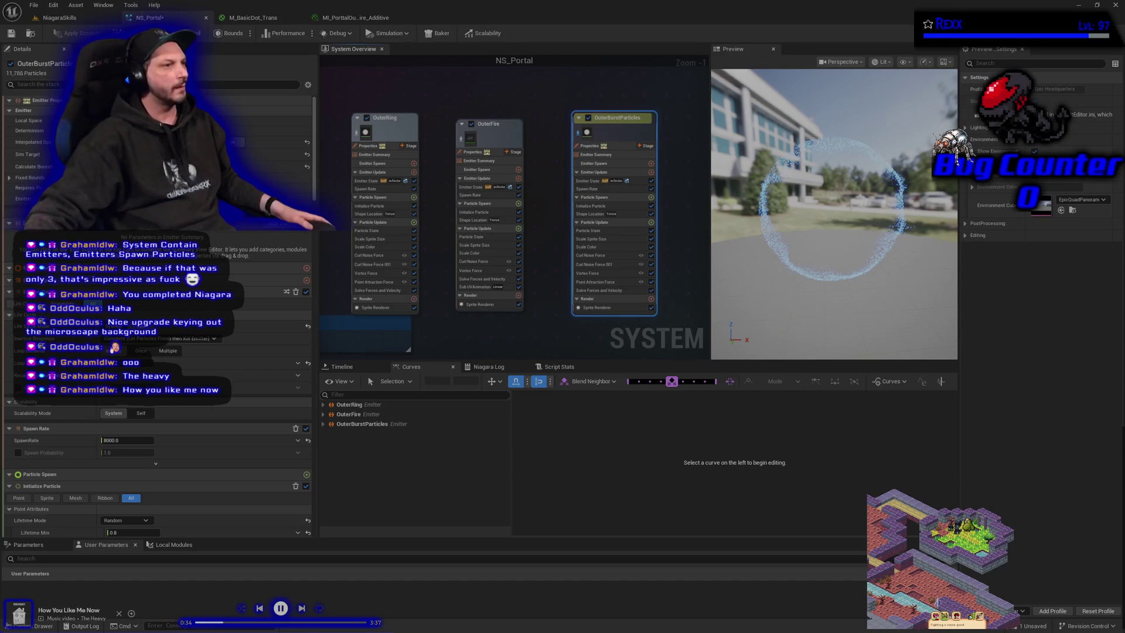
{"action": "left_click", "coordinate": [604, 174]}
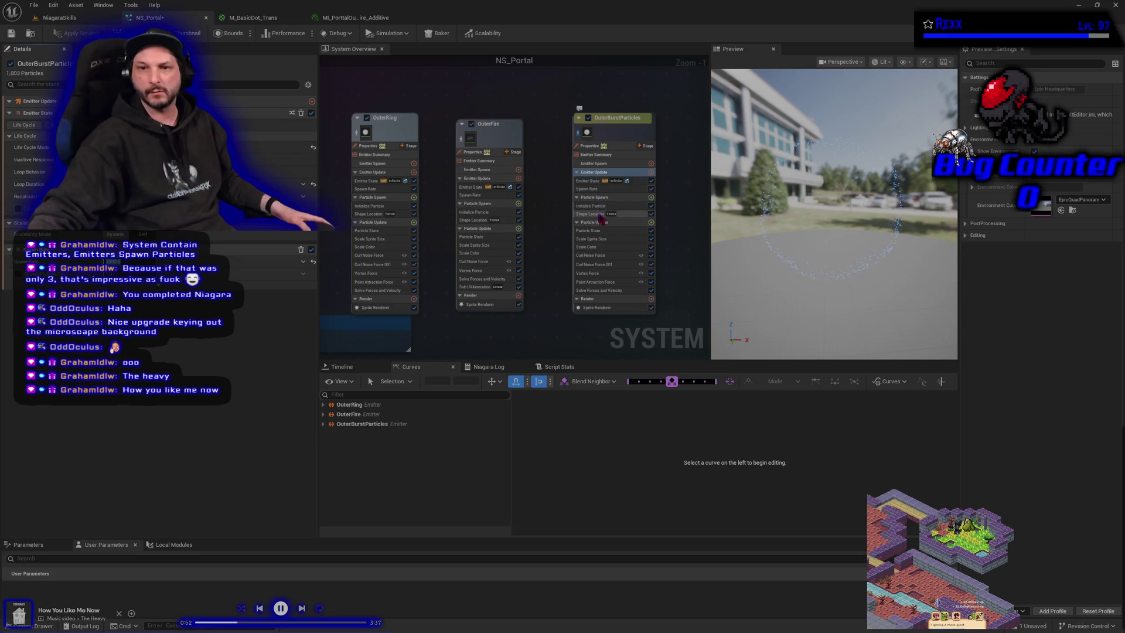
Step: Open the Color picker for OuterBurstParticles' Initialize Particle colour (hex 06ABFFFF)
{"action": "left_click", "coordinate": [592, 205]}
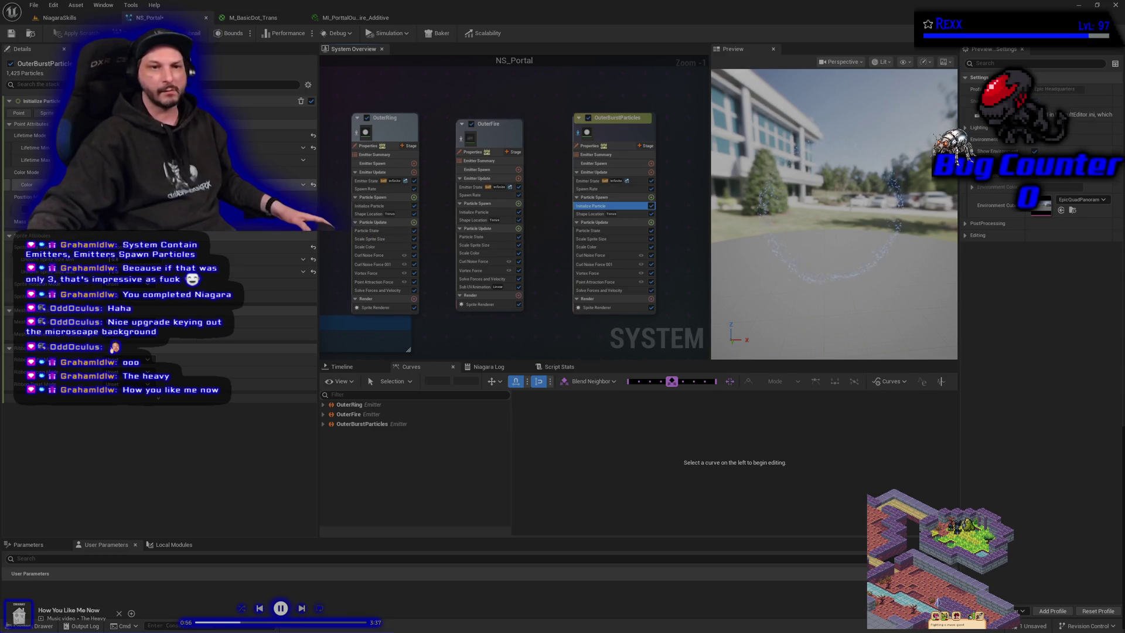
{"action": "left_click", "coordinate": [281, 185]}
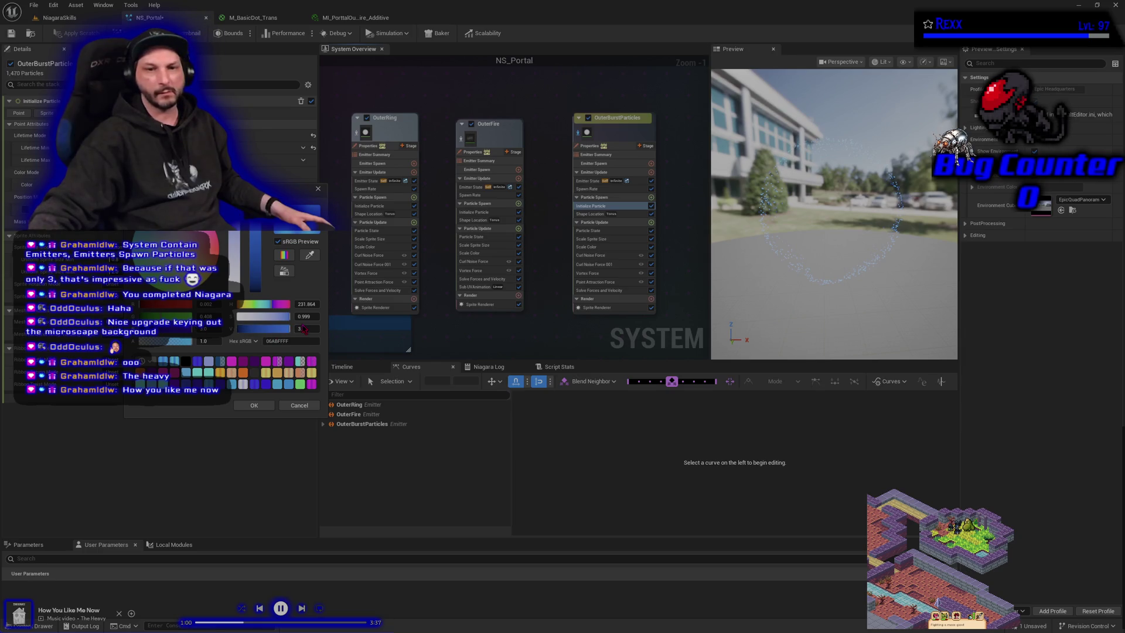
Step: Raise the initial colour's Value to 5.0 for a brighter blue (0AD7FFFF) and accept it
{"action": "type", "text": "5.0"}
{"action": "key", "text": "Return"}
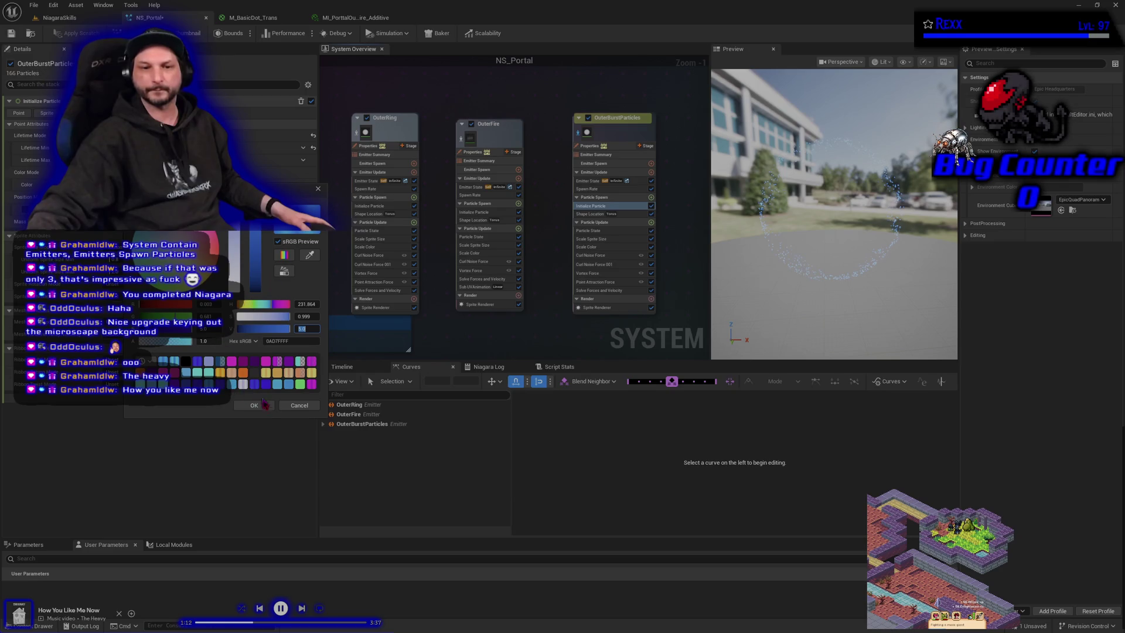
{"action": "left_click", "coordinate": [256, 404]}
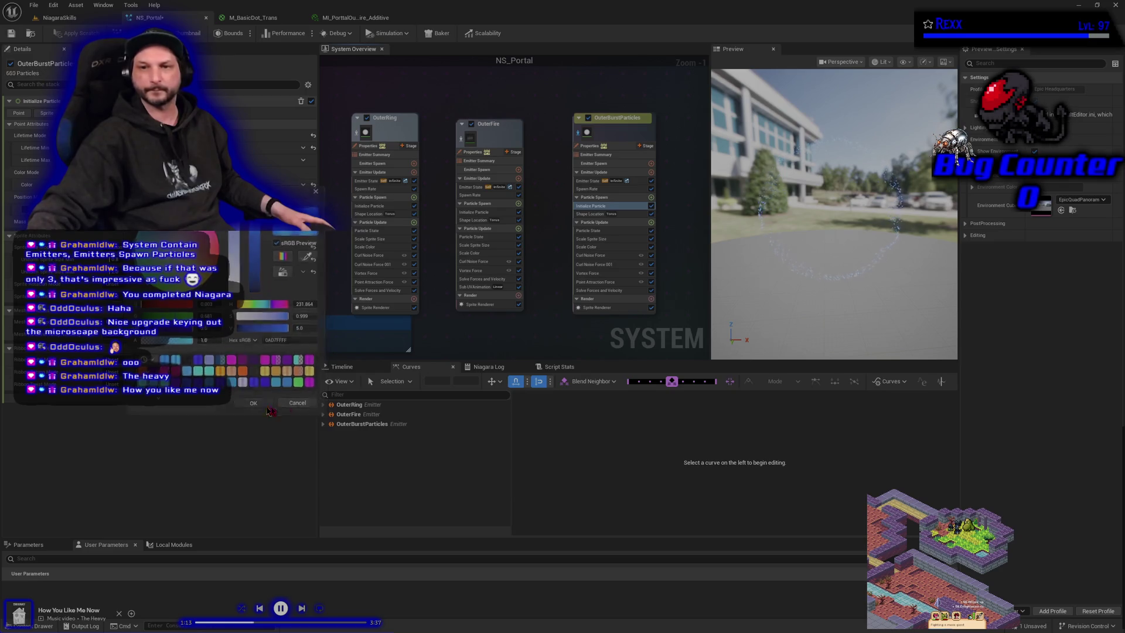
Step: Add an Add Velocity module to OuterBurstParticles' Particle Spawn with Velocity Mode set to From Point
{"action": "left_click", "coordinate": [652, 223]}
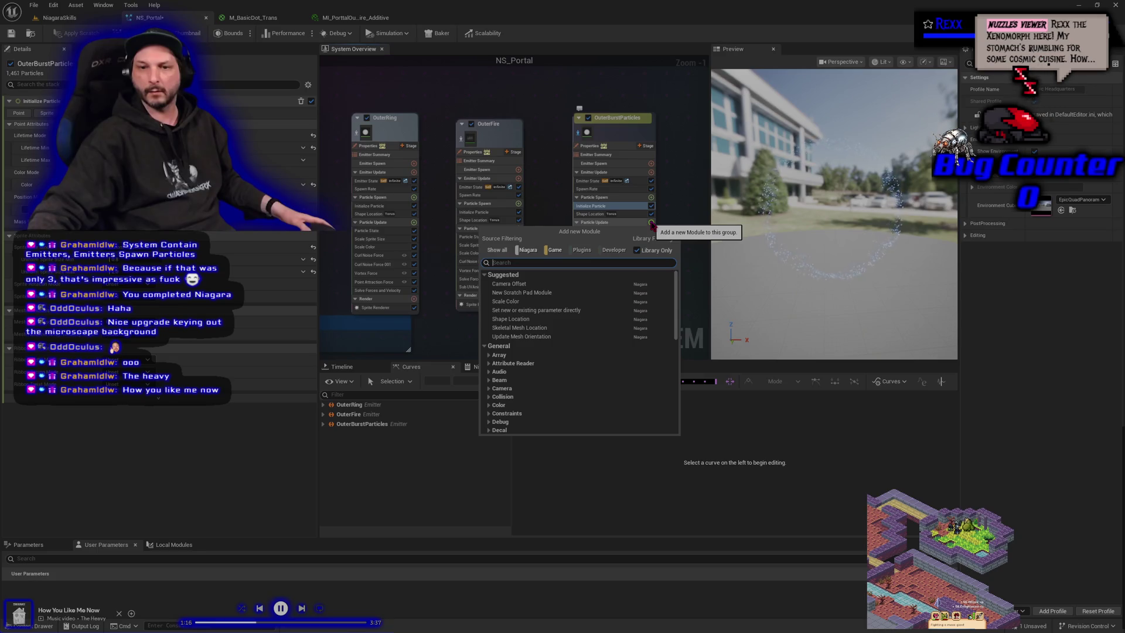
{"action": "type", "text": "add"}
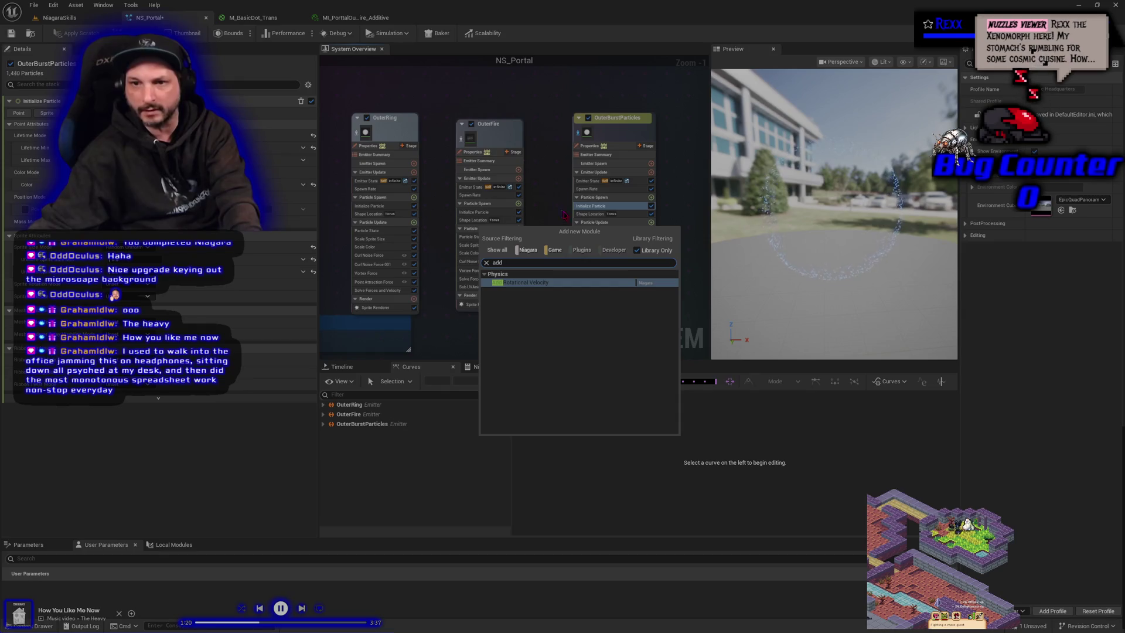
{"action": "key", "text": "Escape"}
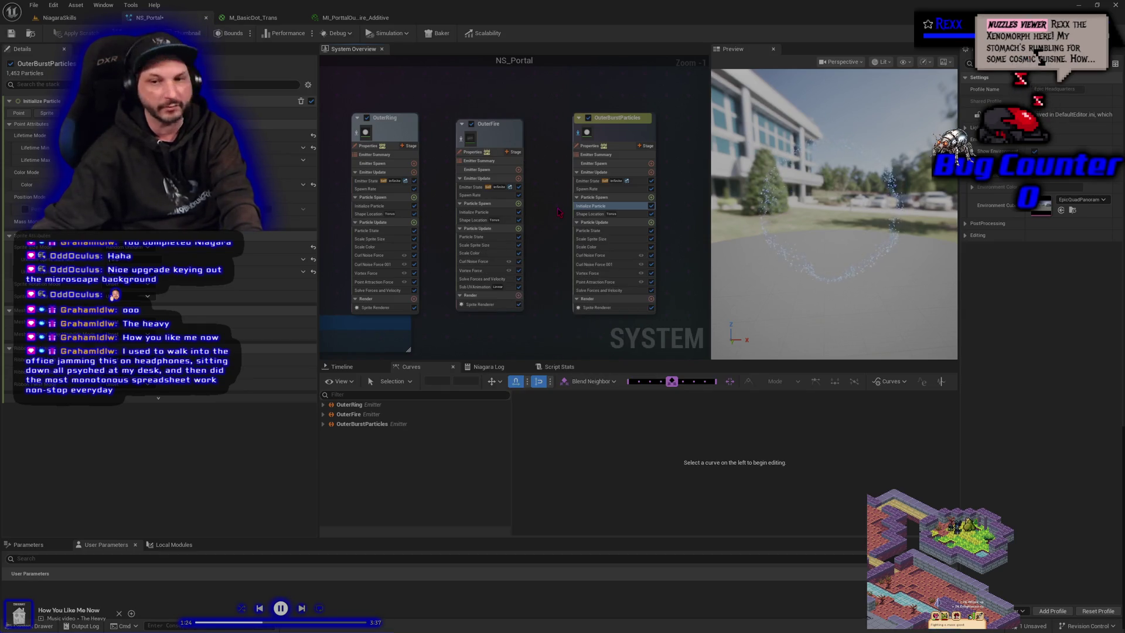
{"action": "left_click", "coordinate": [651, 196]}
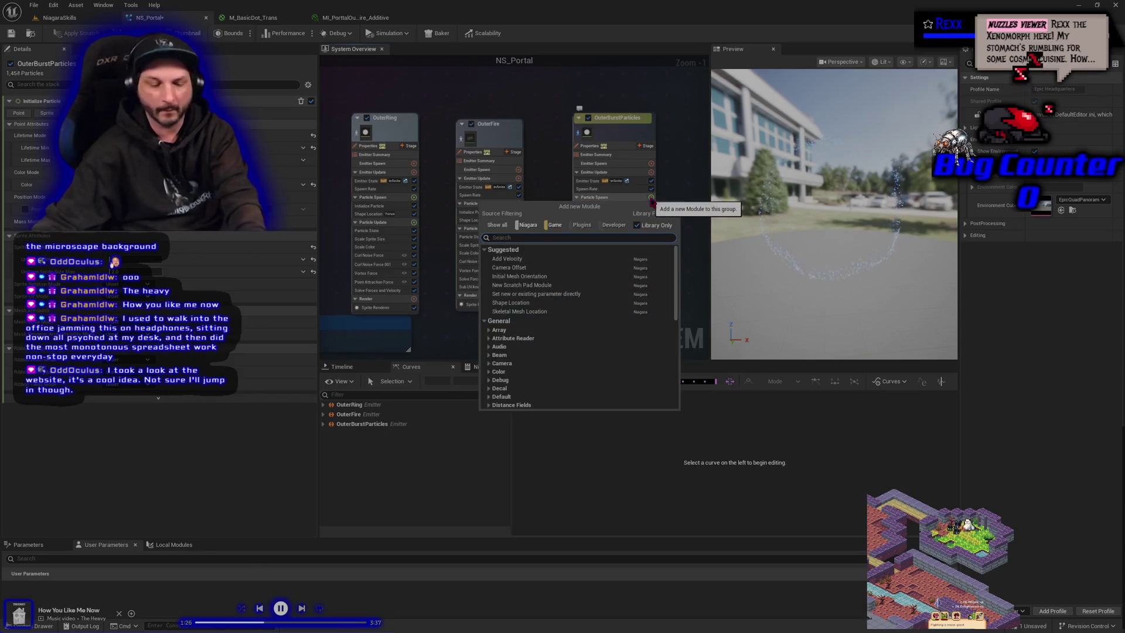
{"action": "type", "text": "initialize"}
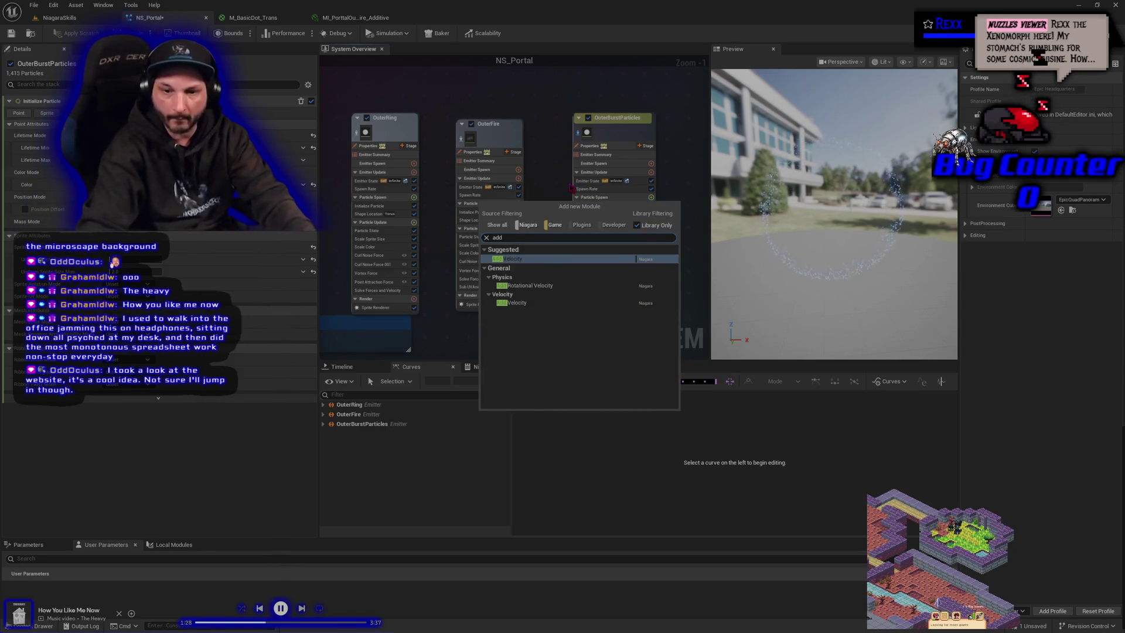
{"action": "key", "text": "Return"}
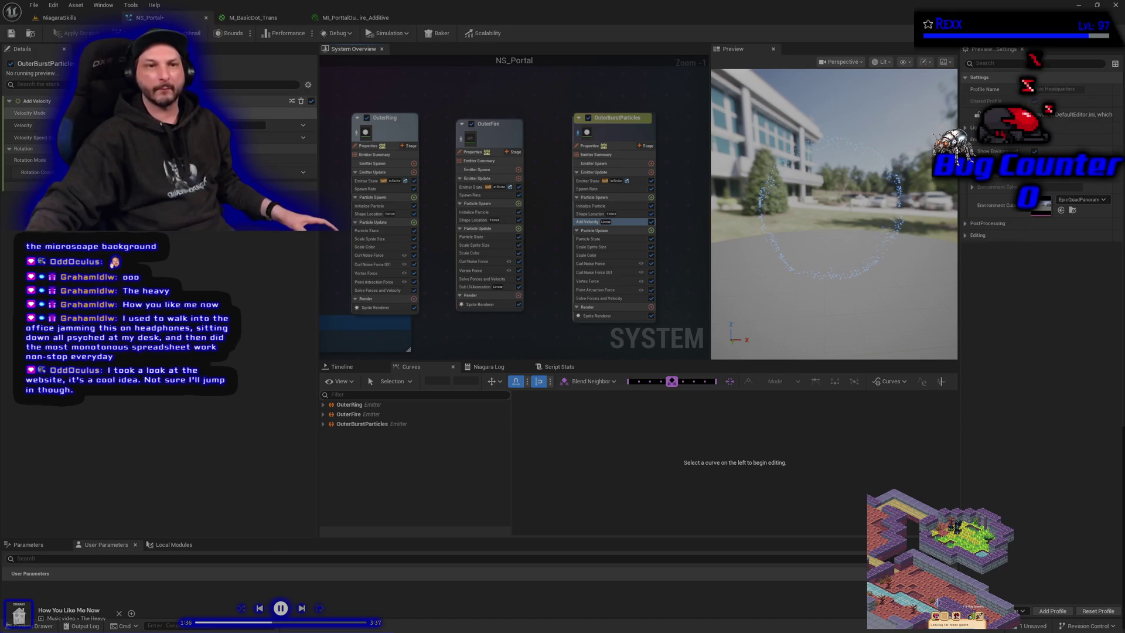
{"action": "left_click", "coordinate": [258, 136]}
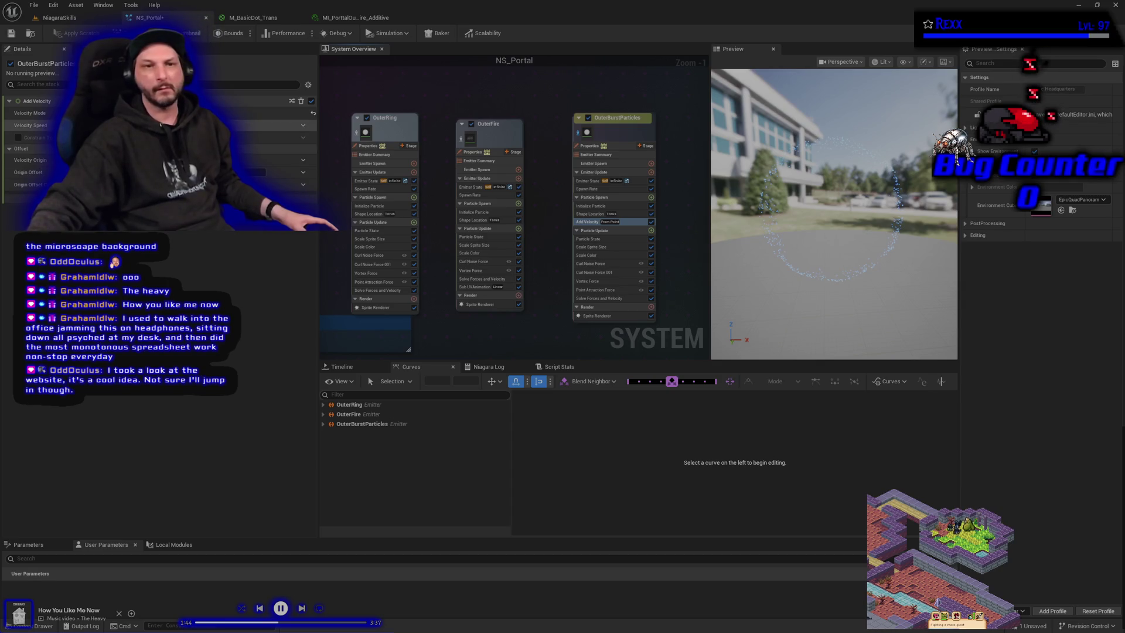
Step: Make the Add Velocity speed a Random Range Float with Minimum and Maximum values
{"action": "left_click", "coordinate": [303, 125]}
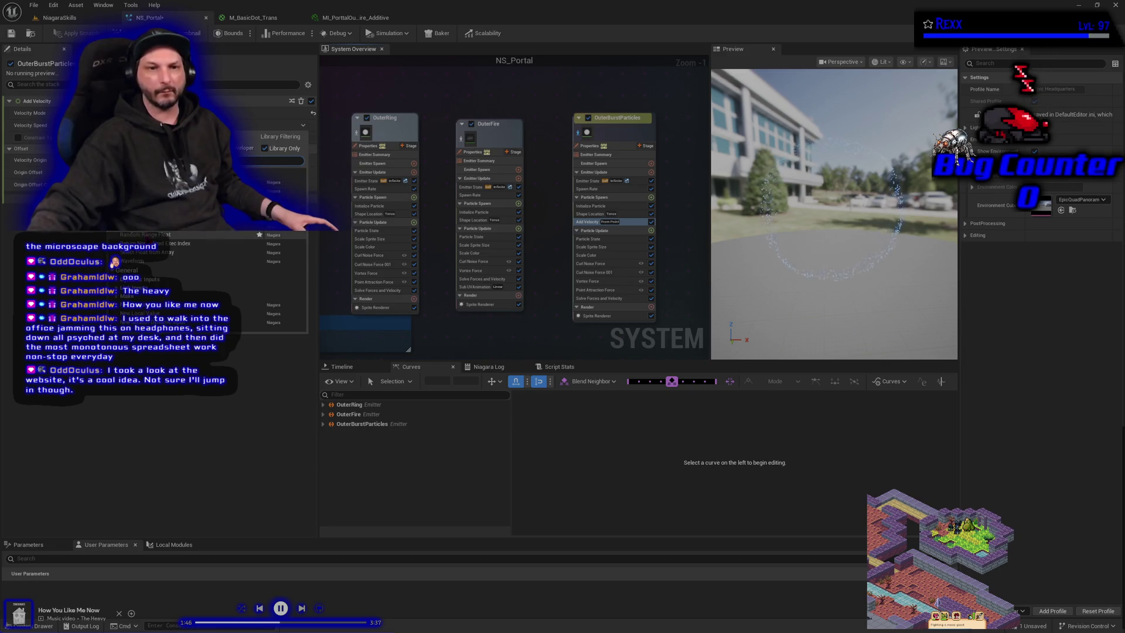
{"action": "left_click", "coordinate": [147, 234]}
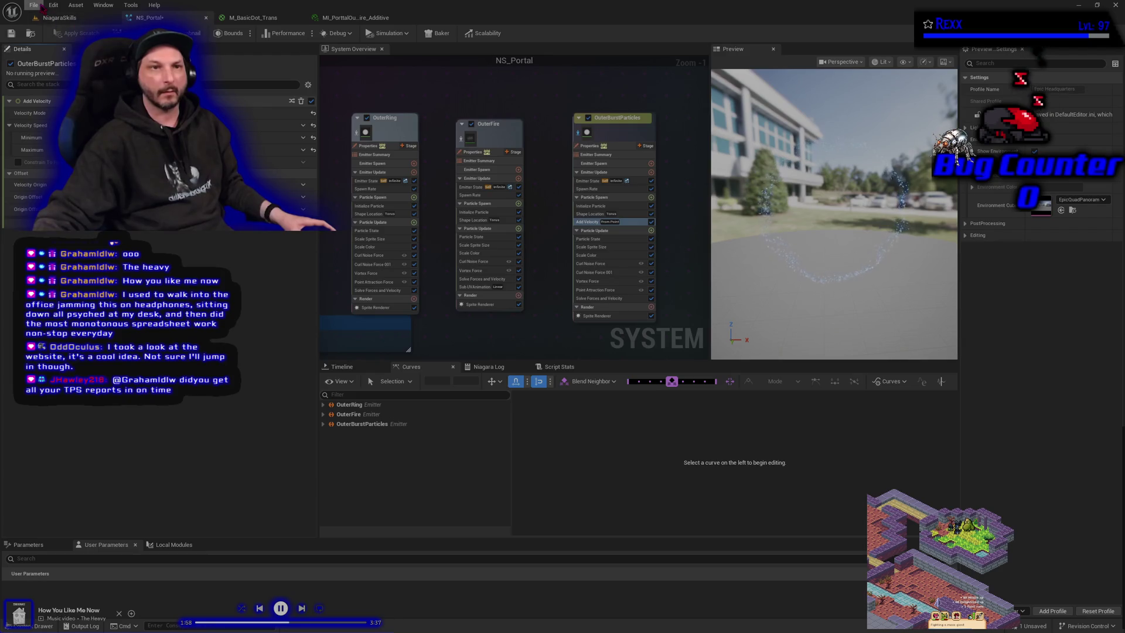
Step: Save NS_Portal via File > Save and select the OuterBurstParticles emitter
{"action": "left_click", "coordinate": [34, 5]}
{"action": "left_click", "coordinate": [63, 58]}
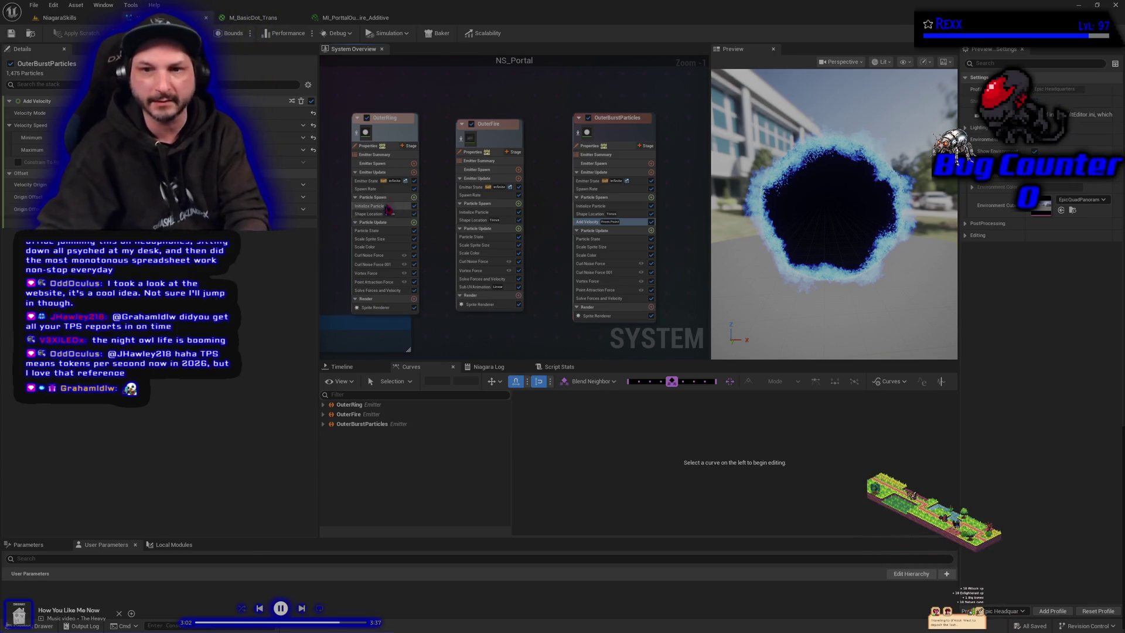
{"action": "left_click", "coordinate": [578, 132]}
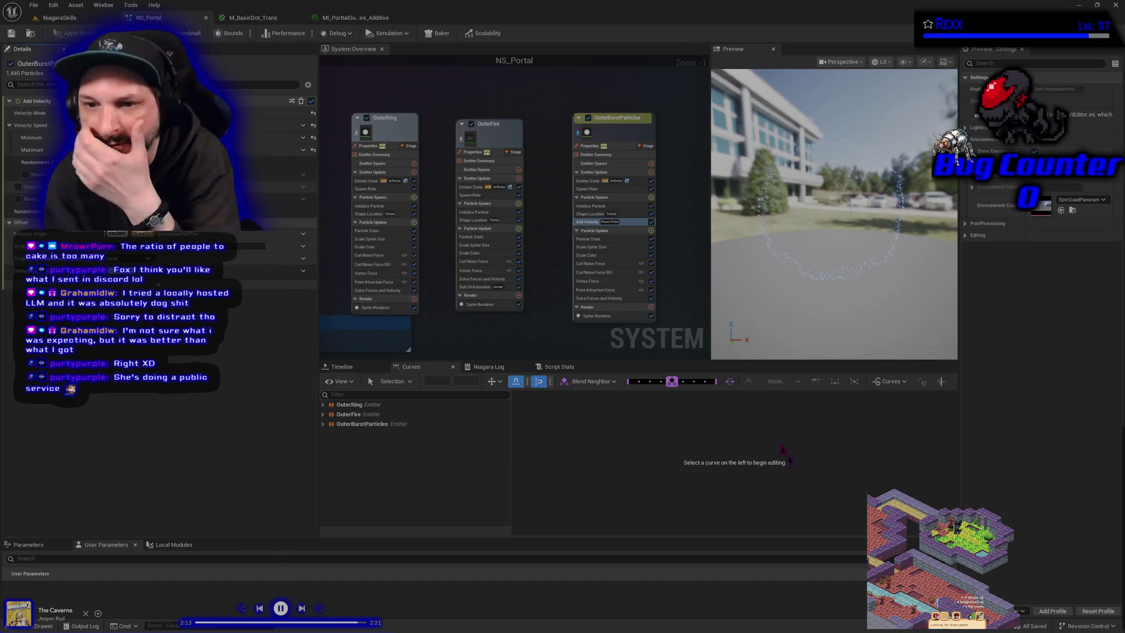
Step: Edit OuterBurstParticles' Shape Location Handle Radius and change an Add Velocity option
{"action": "left_click", "coordinate": [599, 213]}
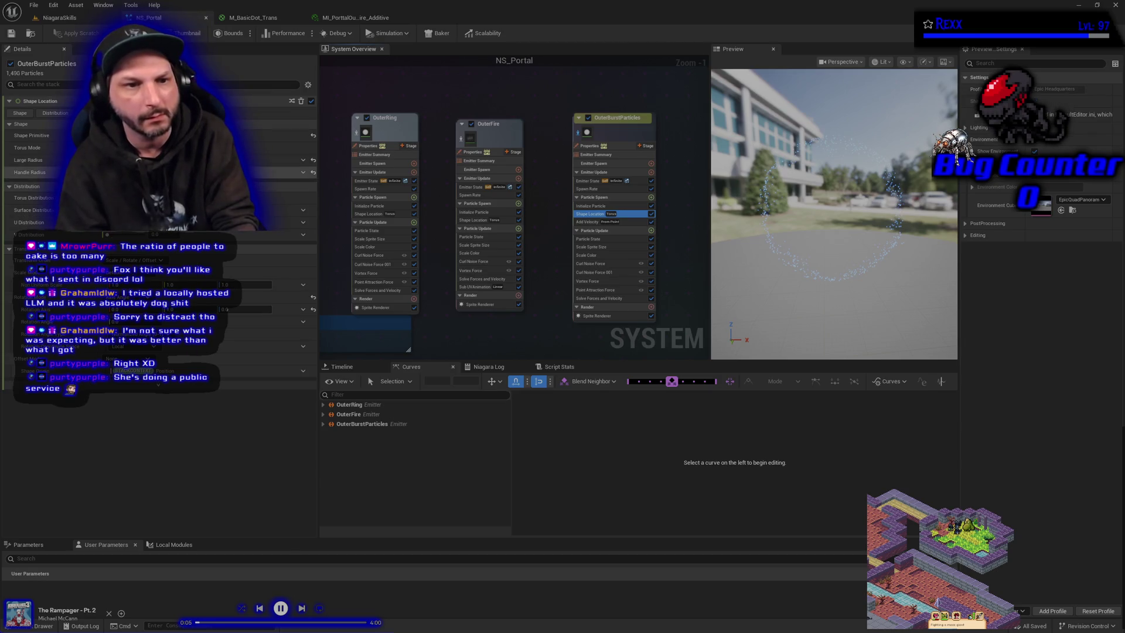
{"action": "left_click", "coordinate": [176, 172]}
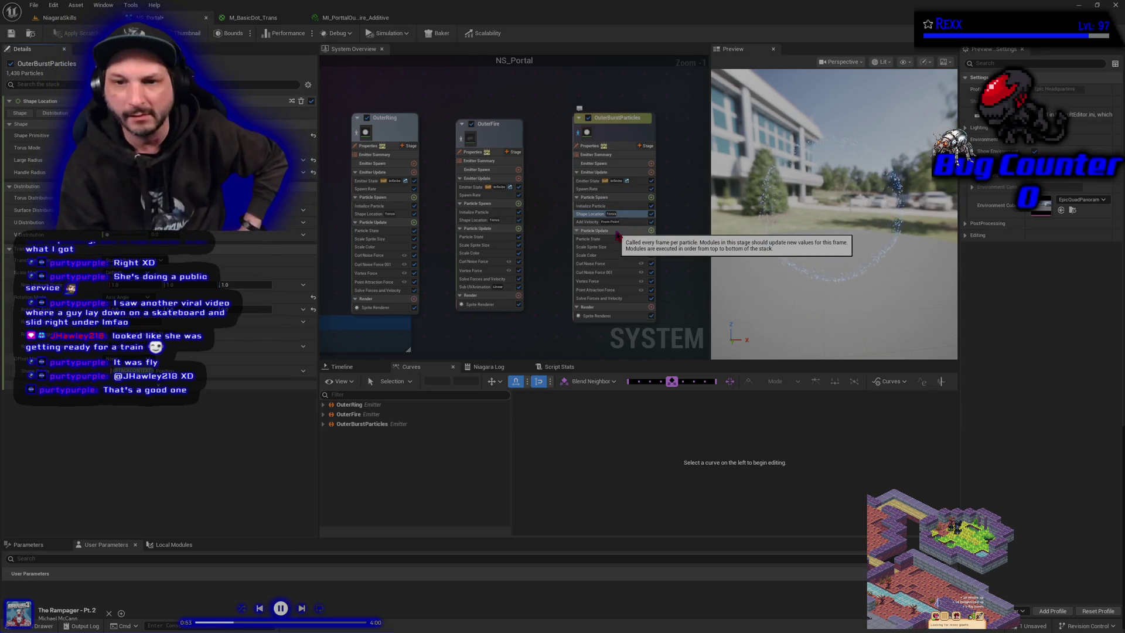
{"action": "left_click", "coordinate": [597, 222]}
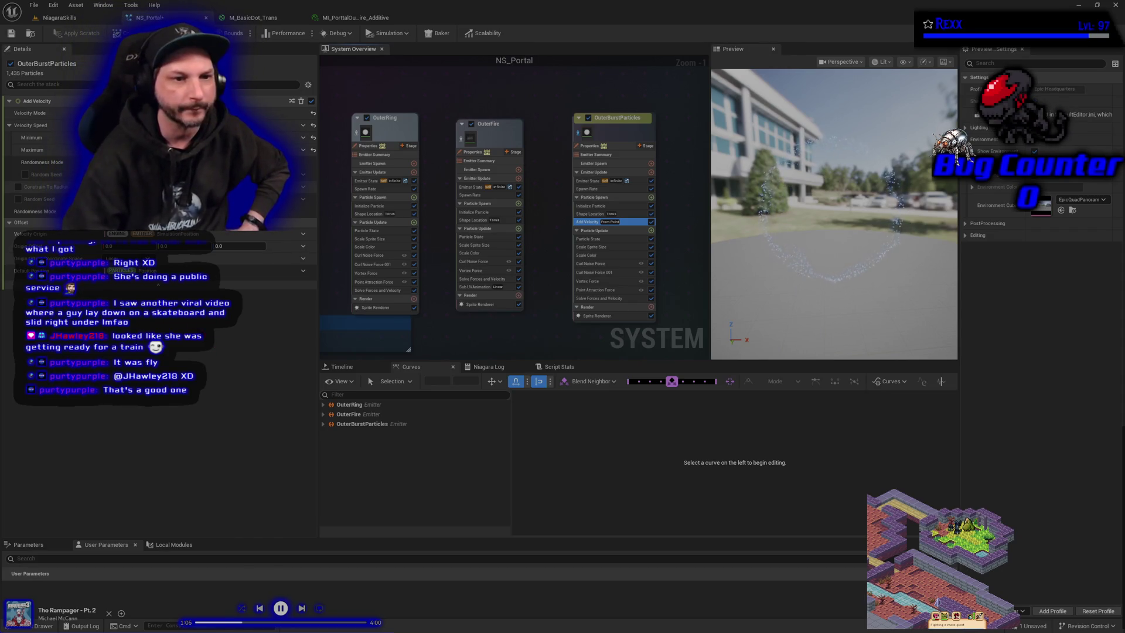
{"action": "left_click", "coordinate": [157, 286]}
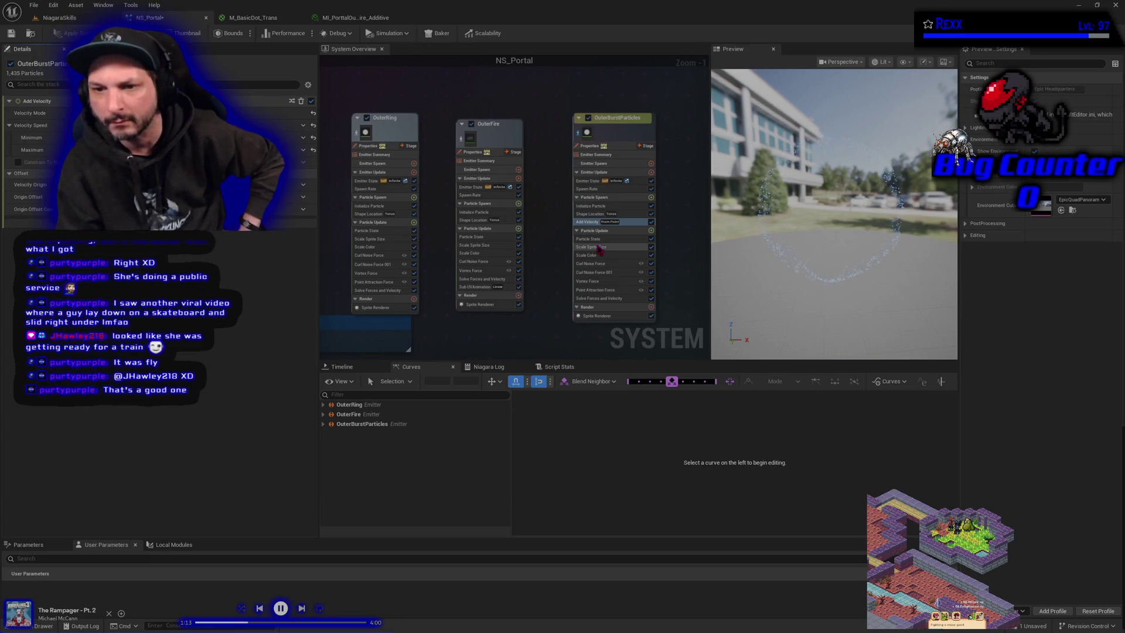
{"action": "left_click", "coordinate": [651, 273]}
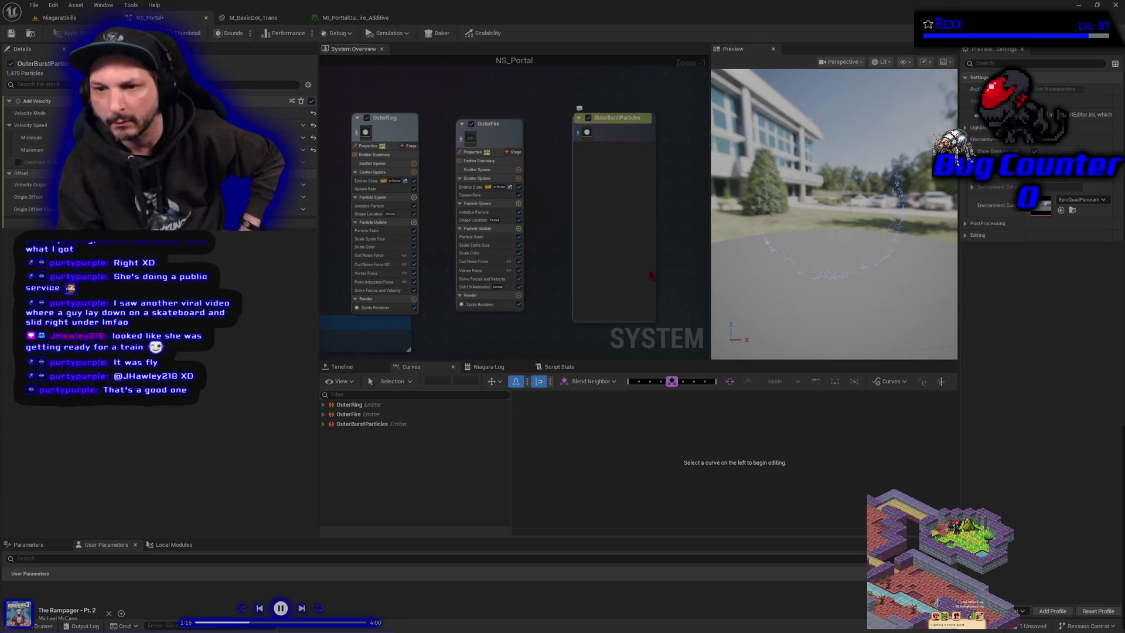
{"action": "left_click", "coordinate": [651, 273]}
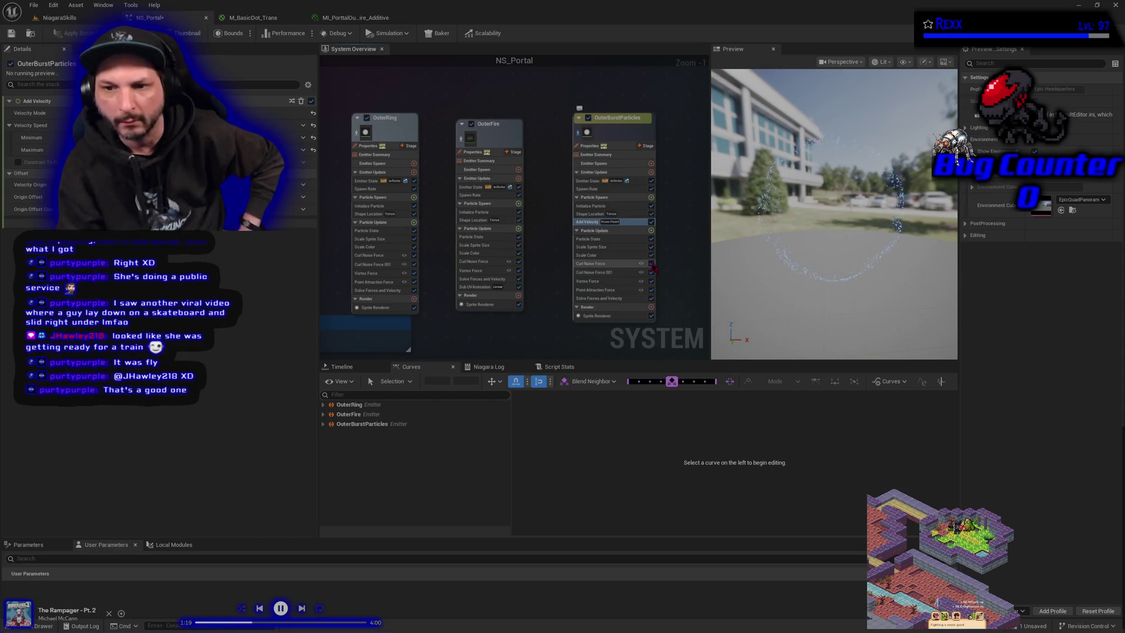
{"action": "left_click", "coordinate": [651, 264]}
{"action": "left_click", "coordinate": [651, 273]}
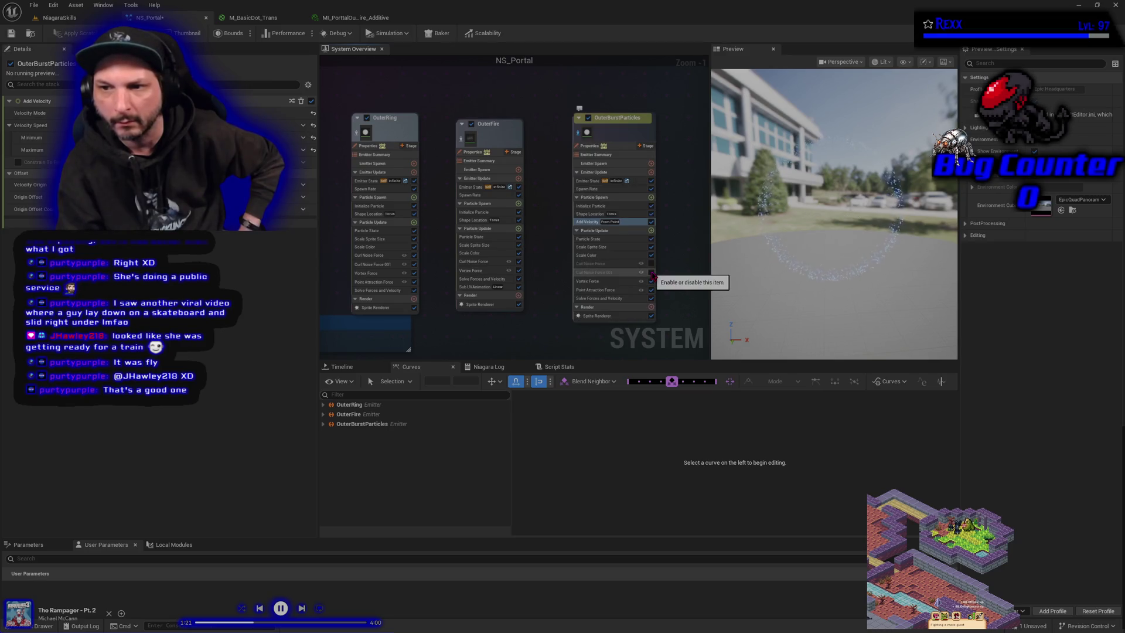
{"action": "left_click", "coordinate": [651, 273]}
{"action": "left_click", "coordinate": [644, 256]}
{"action": "left_click", "coordinate": [651, 263]}
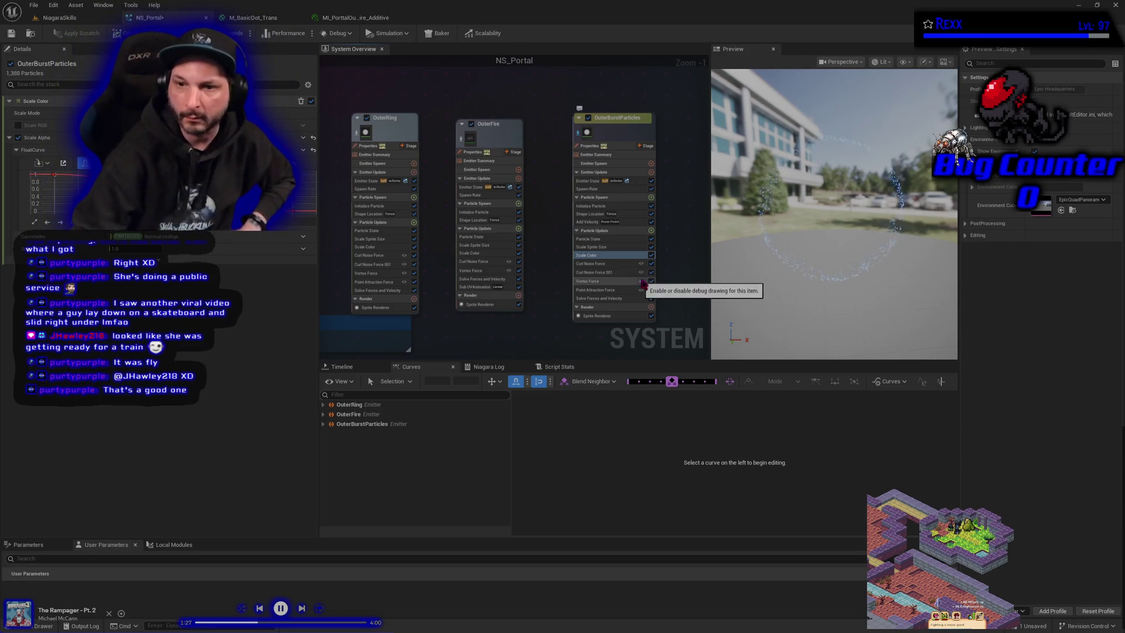
{"action": "left_click", "coordinate": [651, 281]}
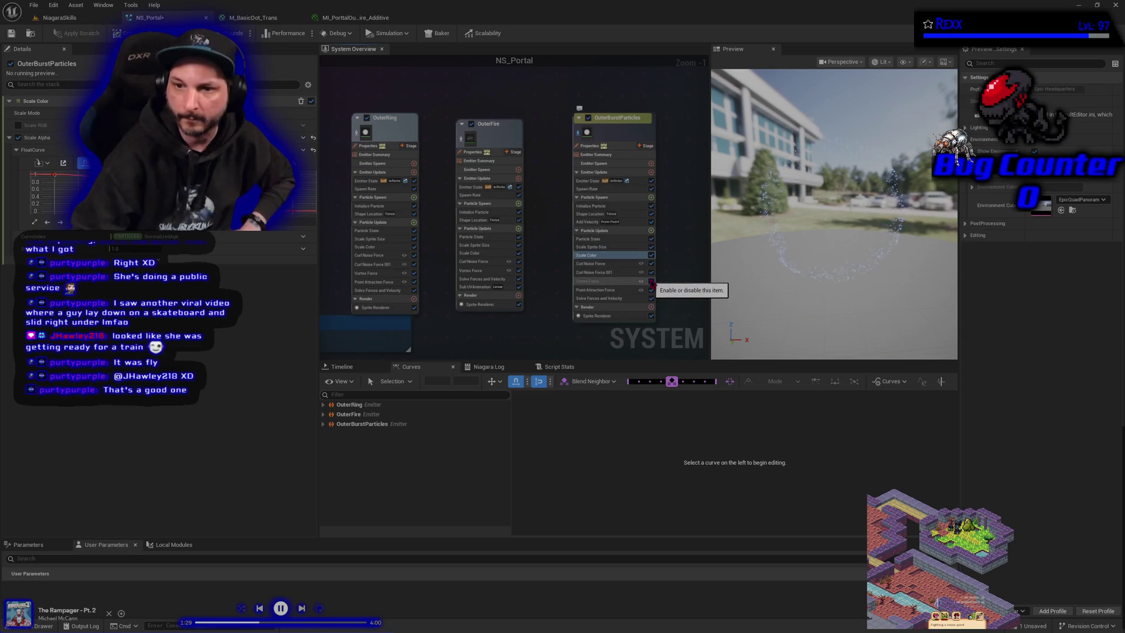
{"action": "left_click", "coordinate": [651, 281]}
{"action": "left_click", "coordinate": [651, 299]}
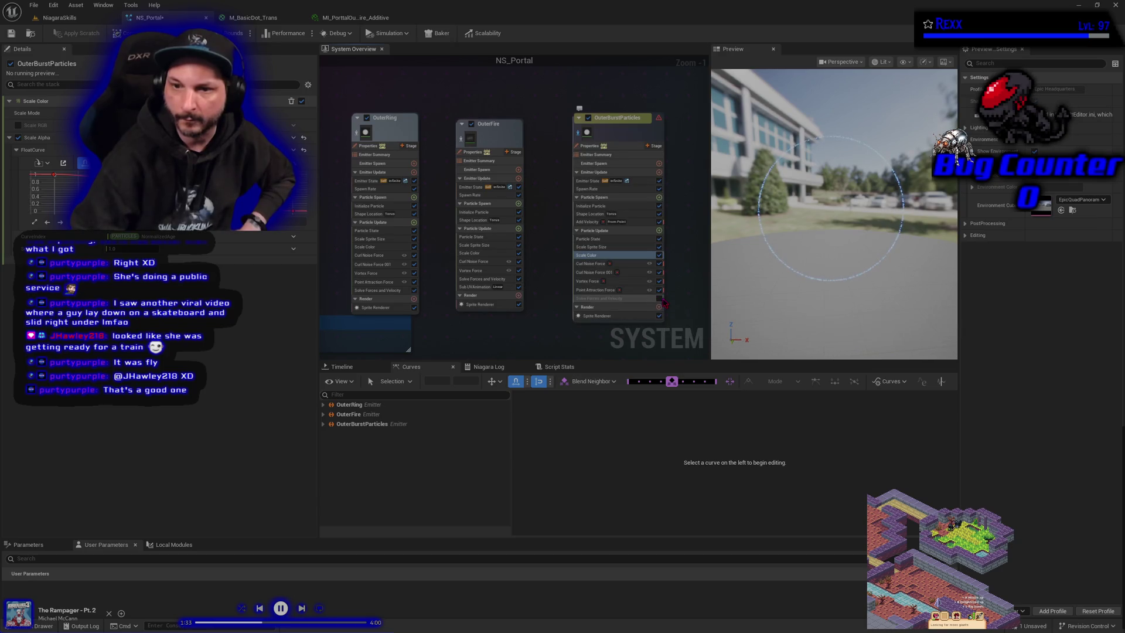
{"action": "left_click", "coordinate": [660, 282]}
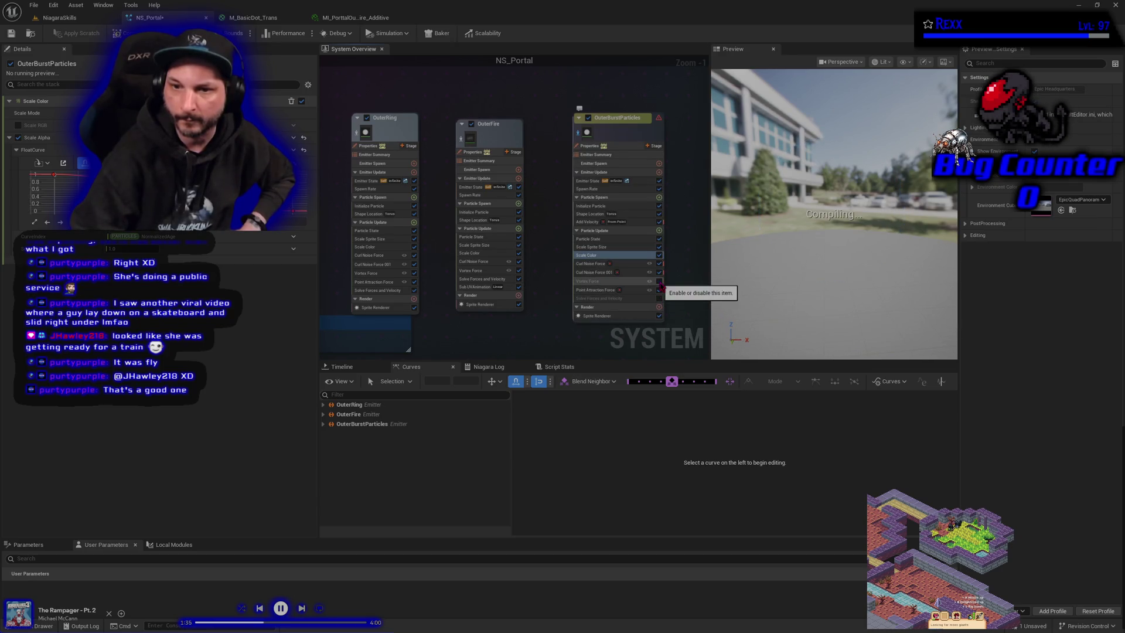
{"action": "left_click", "coordinate": [660, 281]}
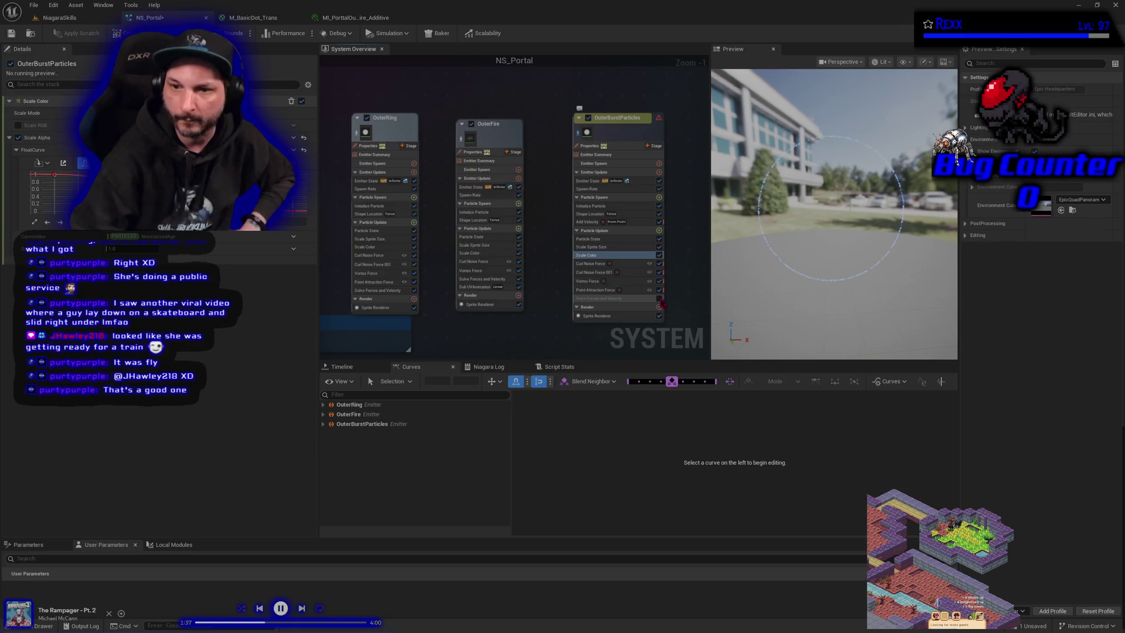
{"action": "left_click", "coordinate": [651, 298]}
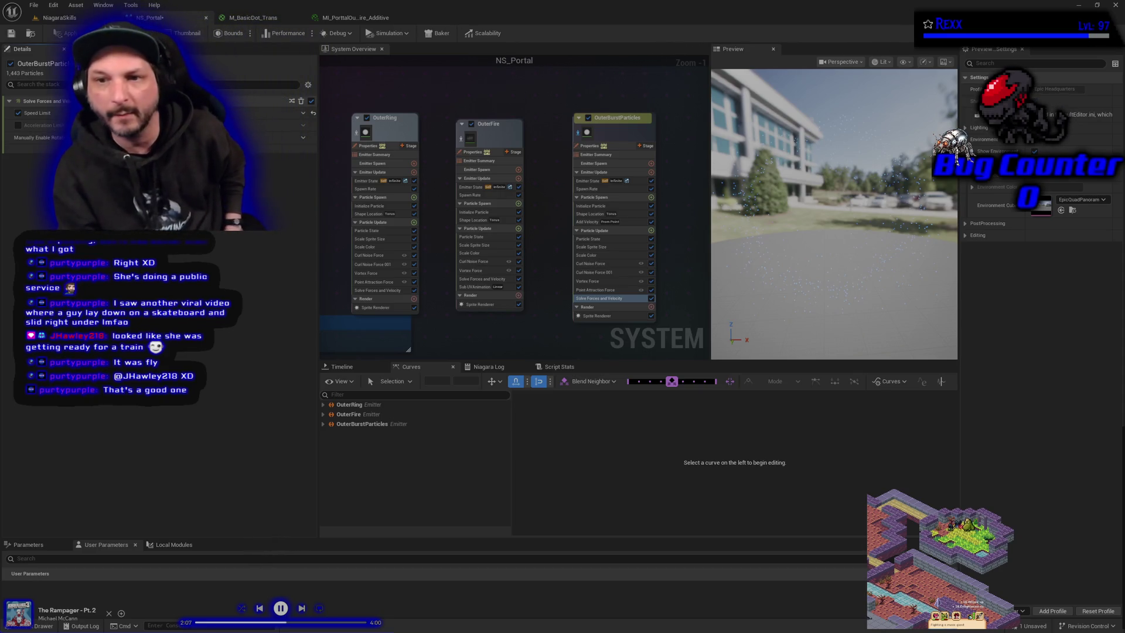
Step: Turn off emitter isolation to preview all emitters, and save NS_Portal with Ctrl+S
{"action": "left_click", "coordinate": [580, 136]}
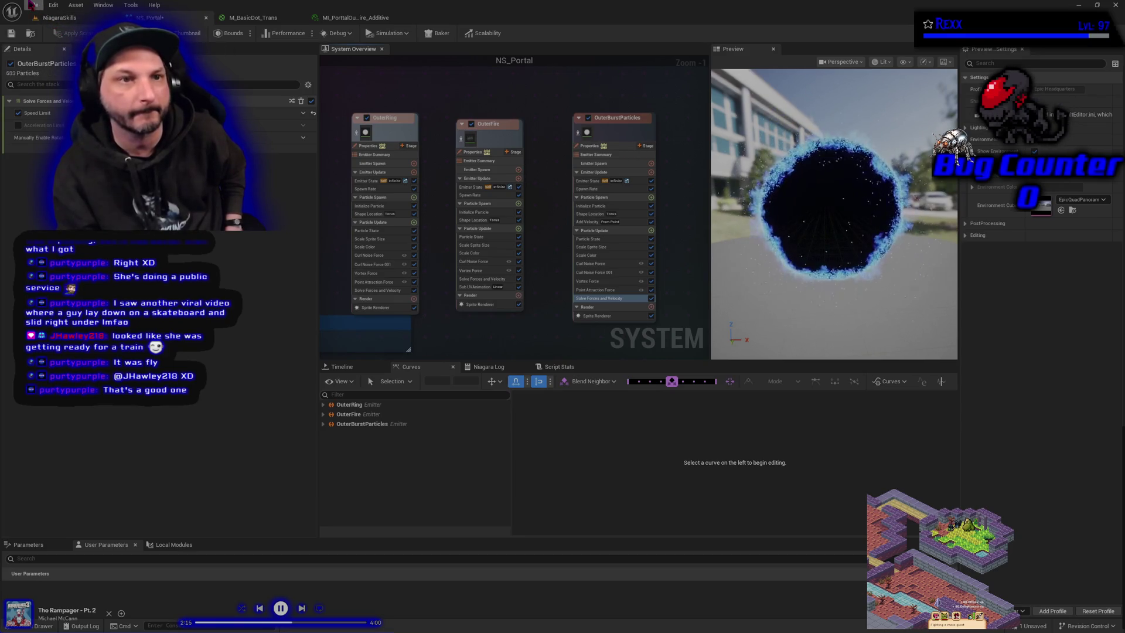
{"action": "key", "text": "ctrl+s"}
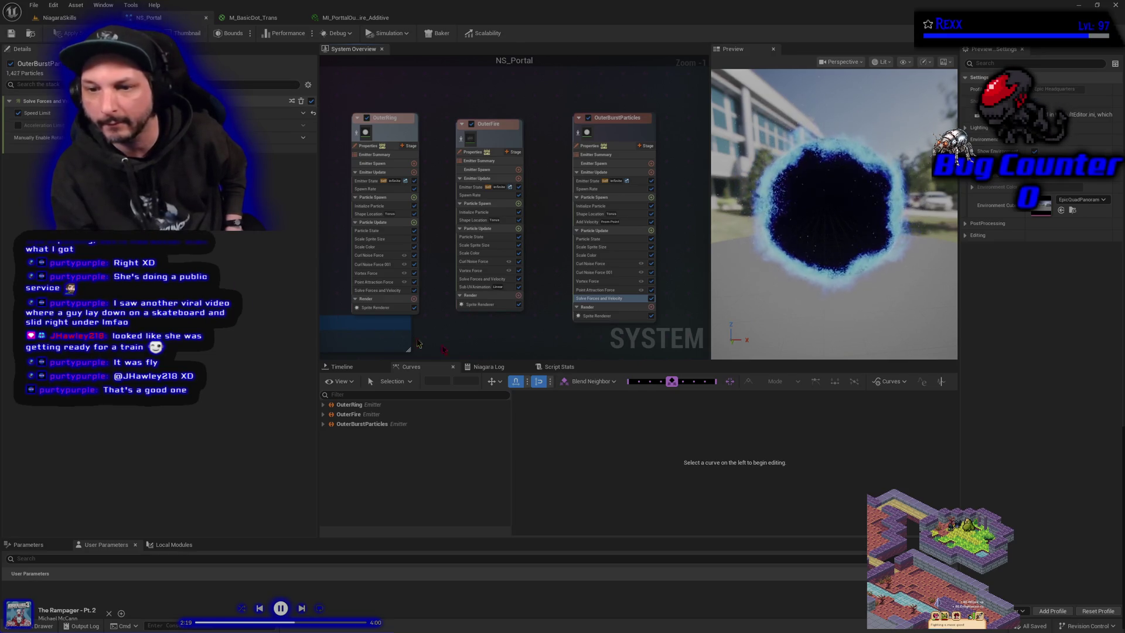
{"action": "left_click_drag", "start_coordinate": [507, 323], "coordinate": [496, 300]}
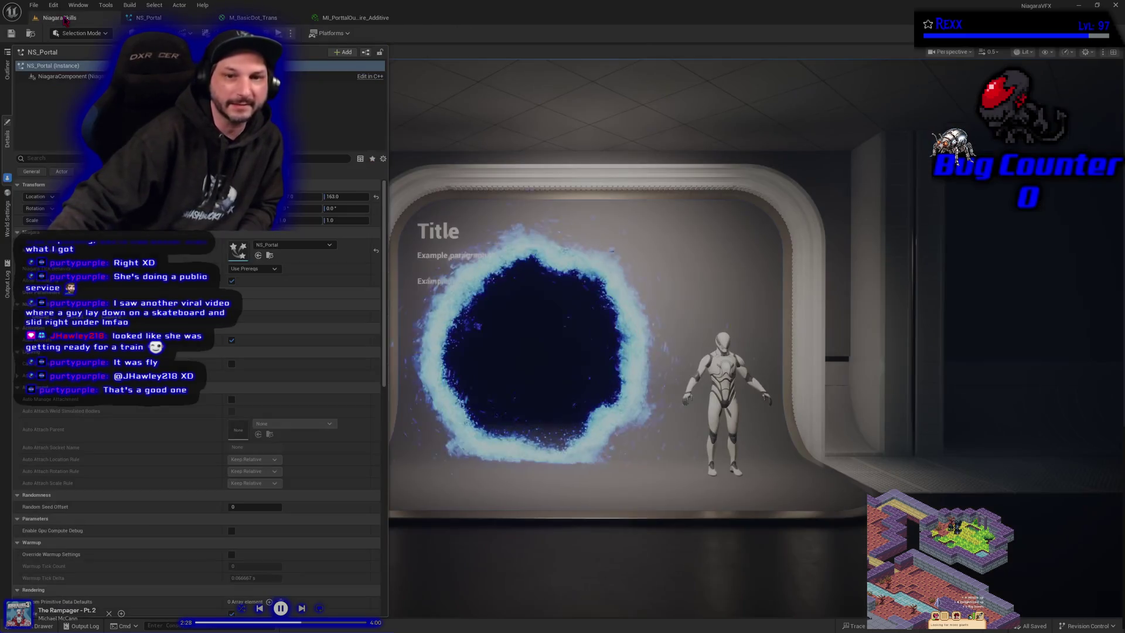
Step: Check the portal in the NiagaraSkills level, then return to the NS_Portal editor
{"action": "left_click", "coordinate": [59, 17]}
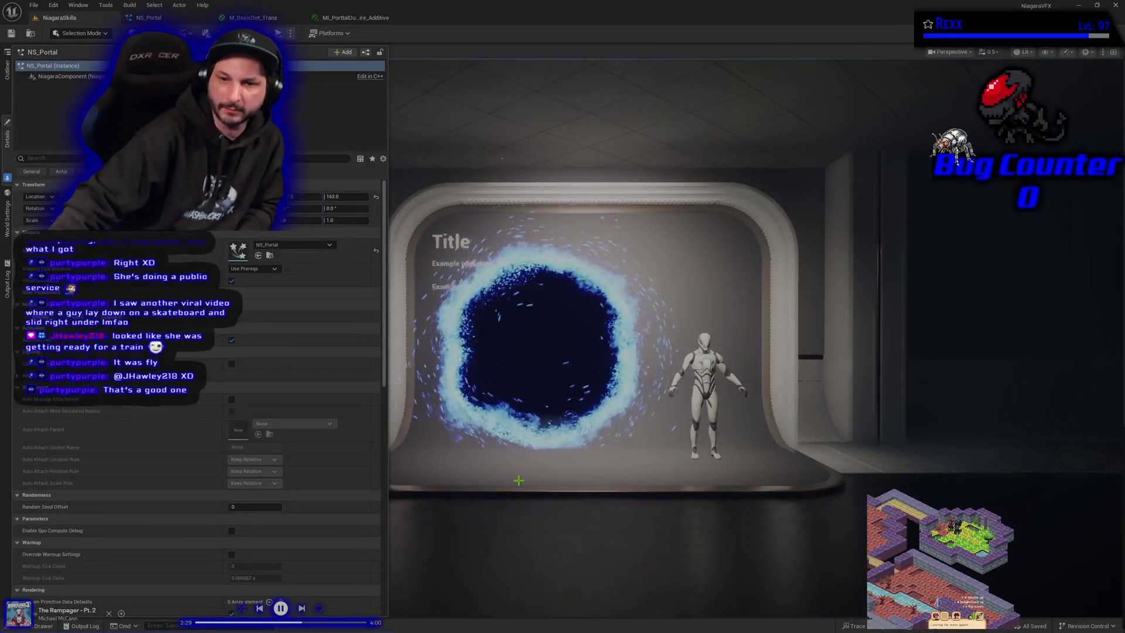
{"action": "mouse_move", "coordinate": [587, 481]}
{"action": "left_mouse_down"}
{"action": "mouse_move", "coordinate": [574, 463]}
{"action": "mouse_move", "coordinate": [588, 481]}
{"action": "left_mouse_up"}
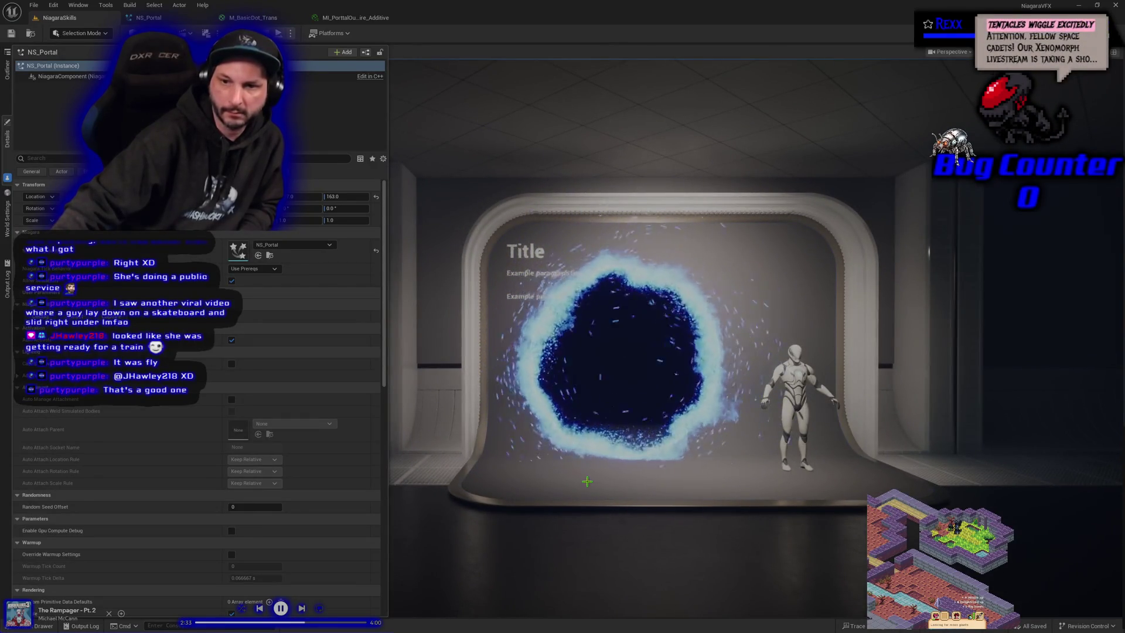
{"action": "key", "text": "ctrl+e"}
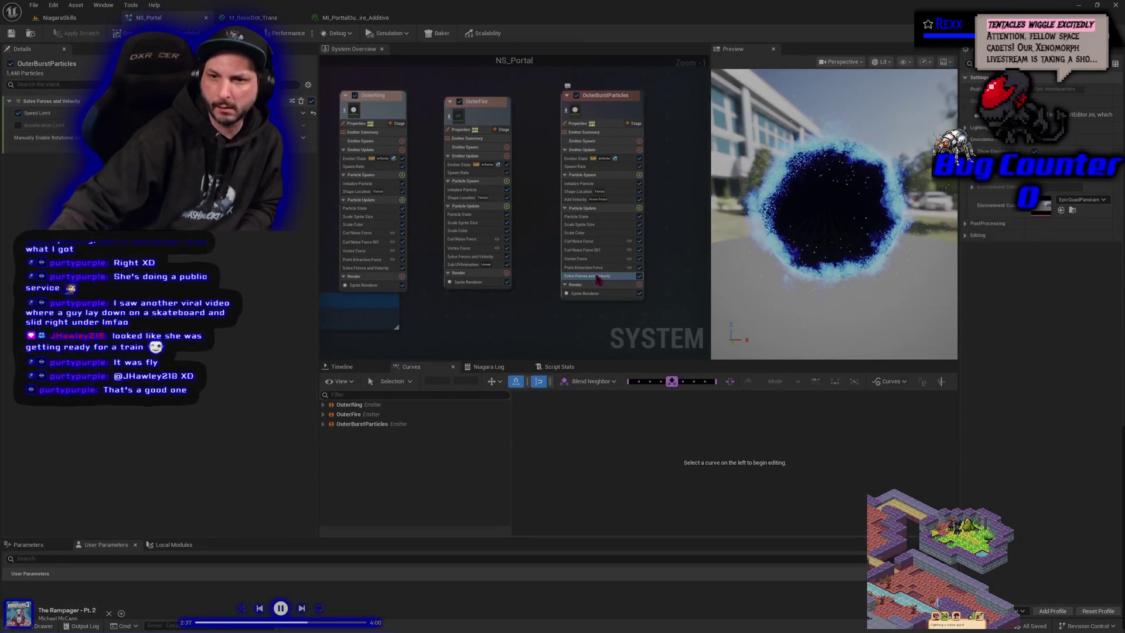
Step: Change the Vortex Axis Z value in OuterBurstParticles' Vortex Force to reshape the swirl
{"action": "left_click", "coordinate": [580, 200]}
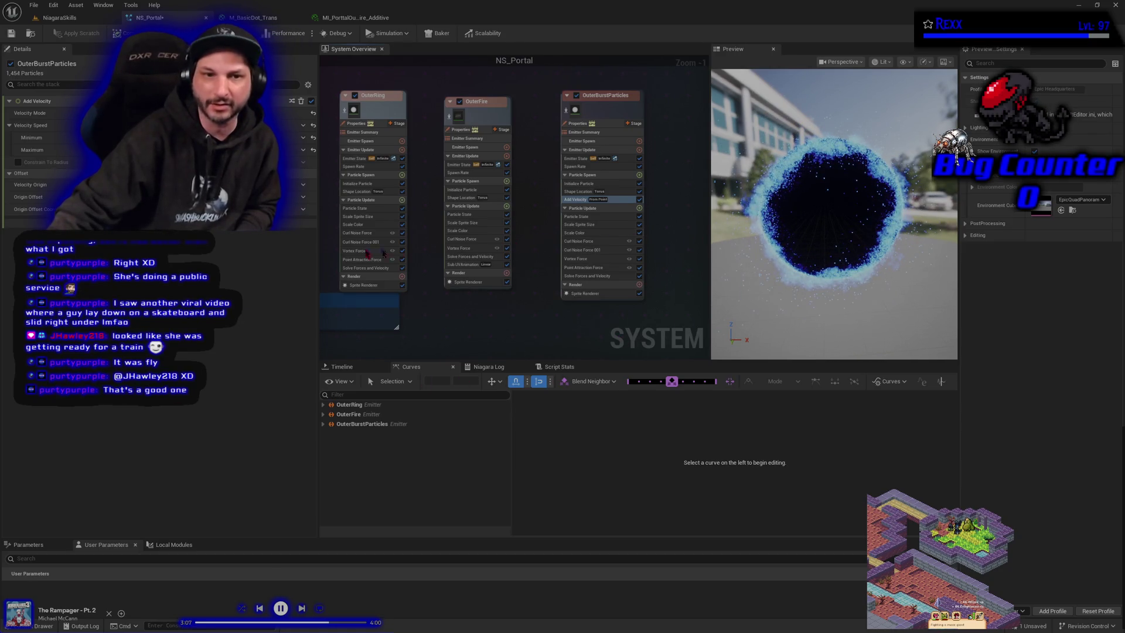
{"action": "left_click", "coordinate": [596, 260]}
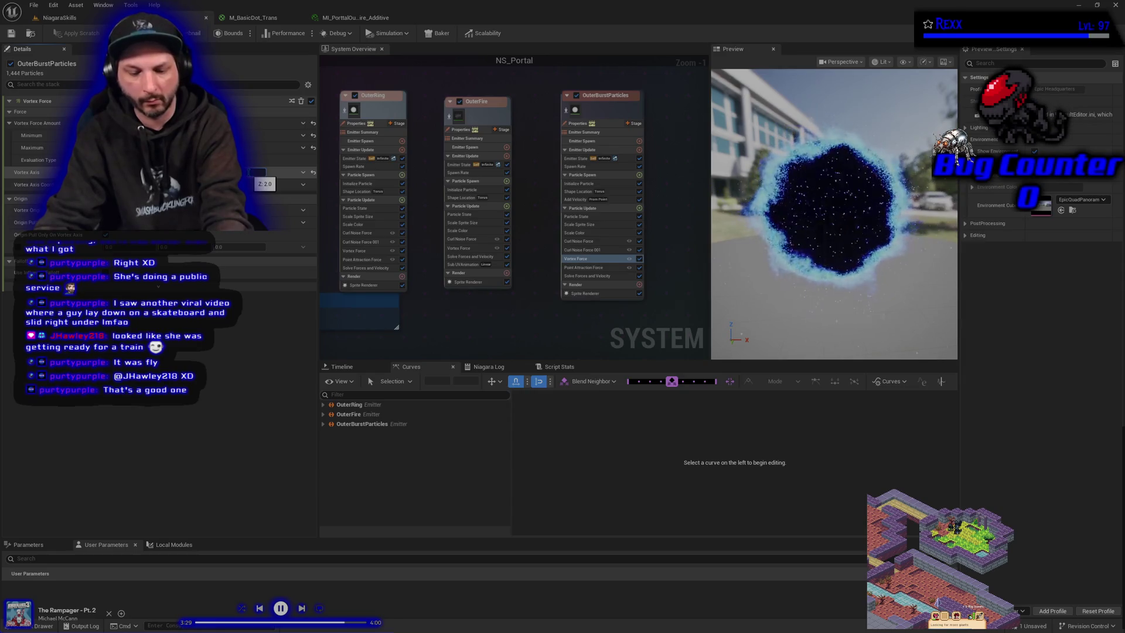
{"action": "left_click_drag", "start_coordinate": [258, 172], "coordinate": [257, 172]}
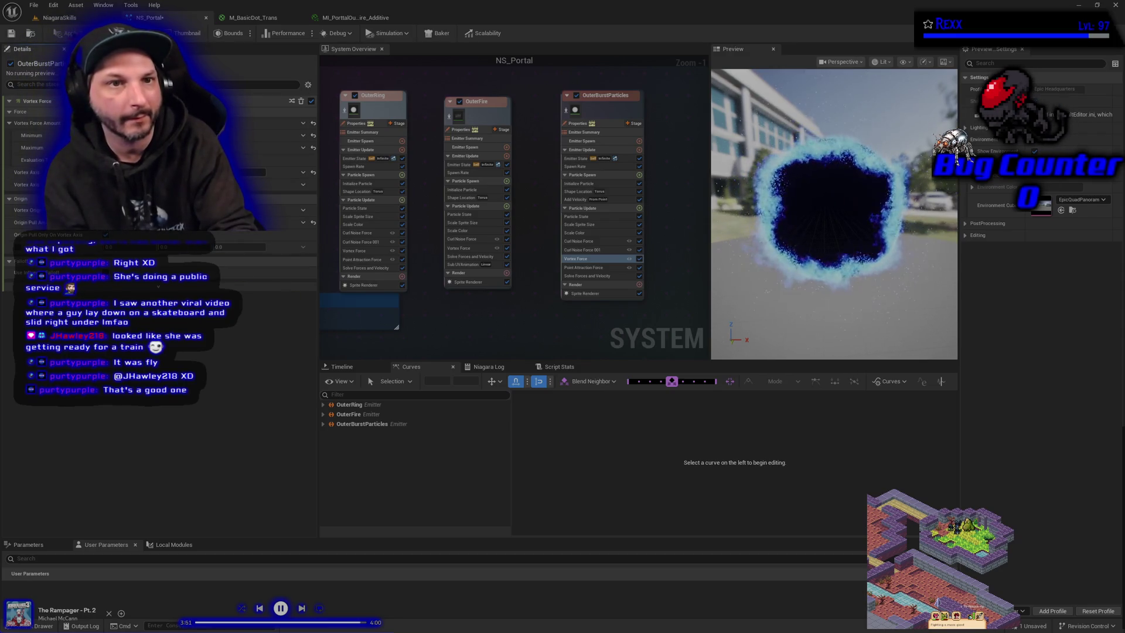
{"action": "left_click", "coordinate": [34, 6]}
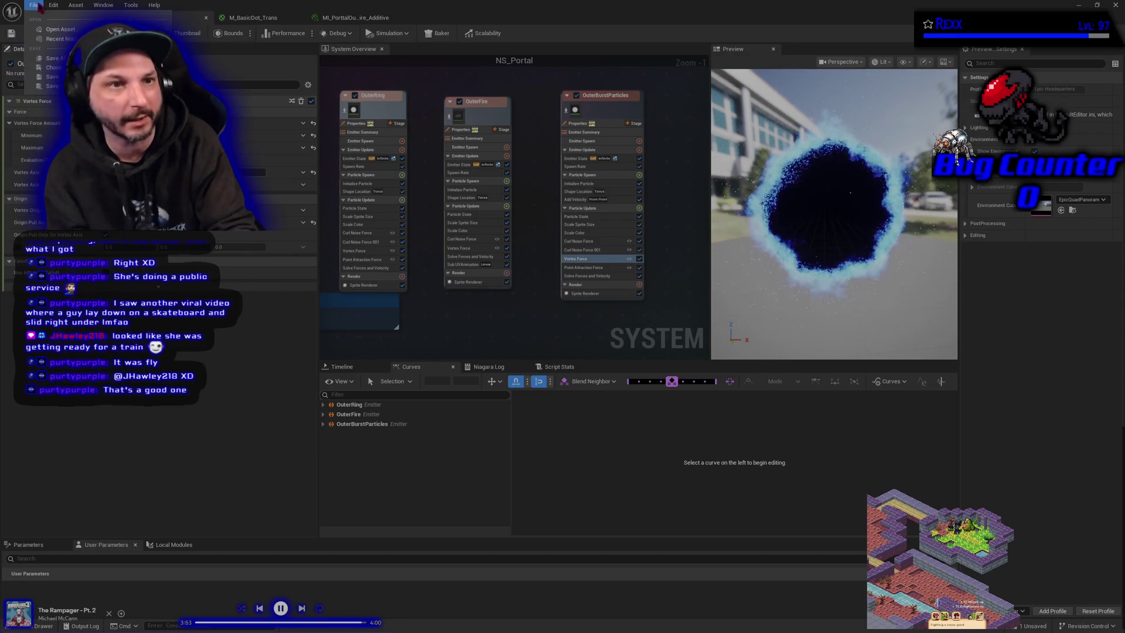
Step: In the NiagaraSkills level, raise the portal's Z location slightly and preview it in Game View
{"action": "mouse_move", "coordinate": [58, 39]}
{"action": "left_click", "coordinate": [46, 19]}
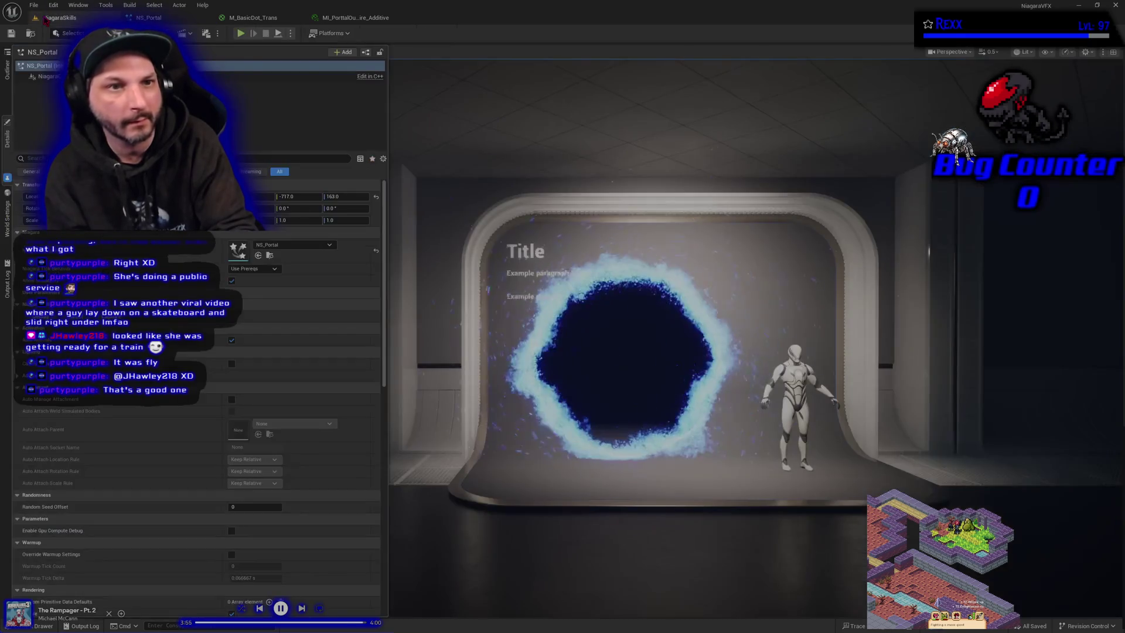
{"action": "left_click", "coordinate": [592, 349]}
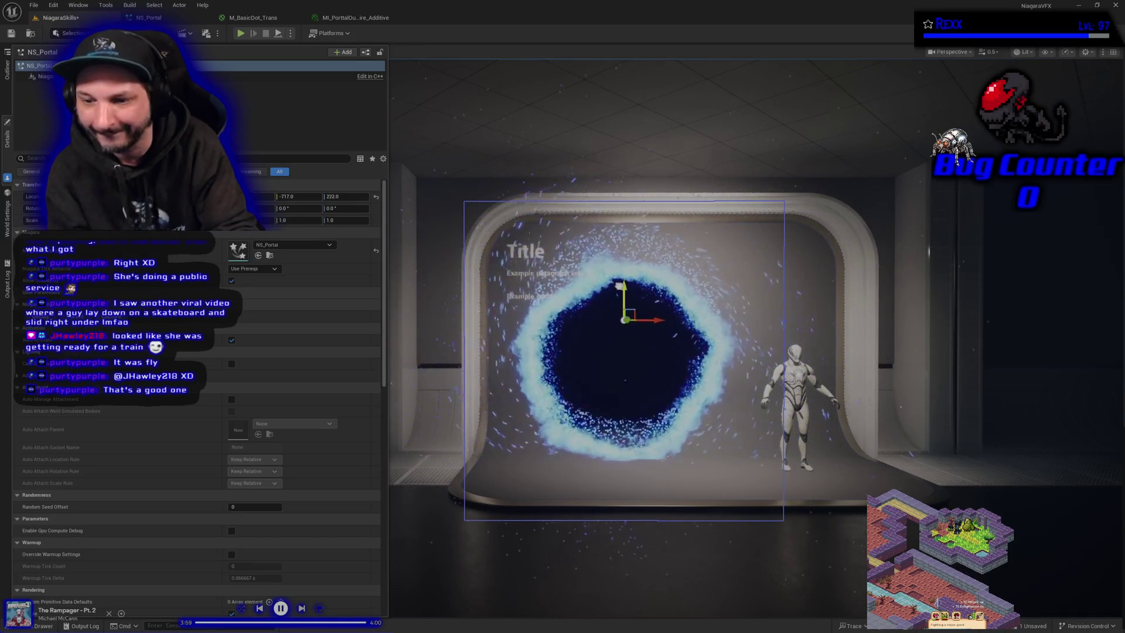
{"action": "left_click_drag", "start_coordinate": [346, 197], "coordinate": [352, 197]}
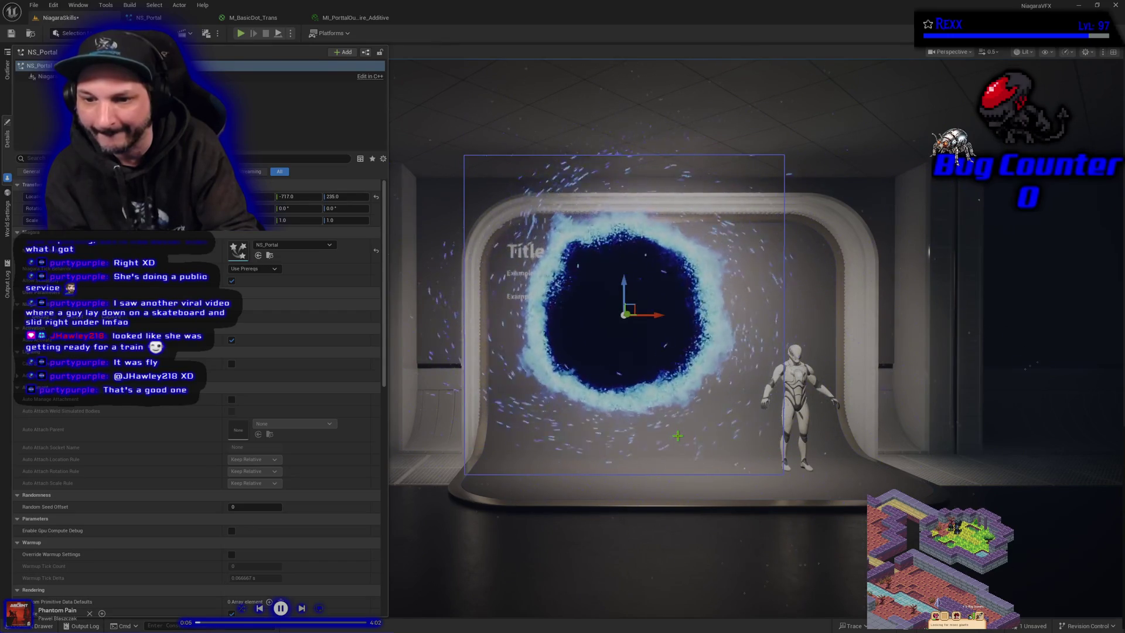
{"action": "scroll", "coordinate": [661, 470], "scroll_direction": "down", "scroll_amount": 2}
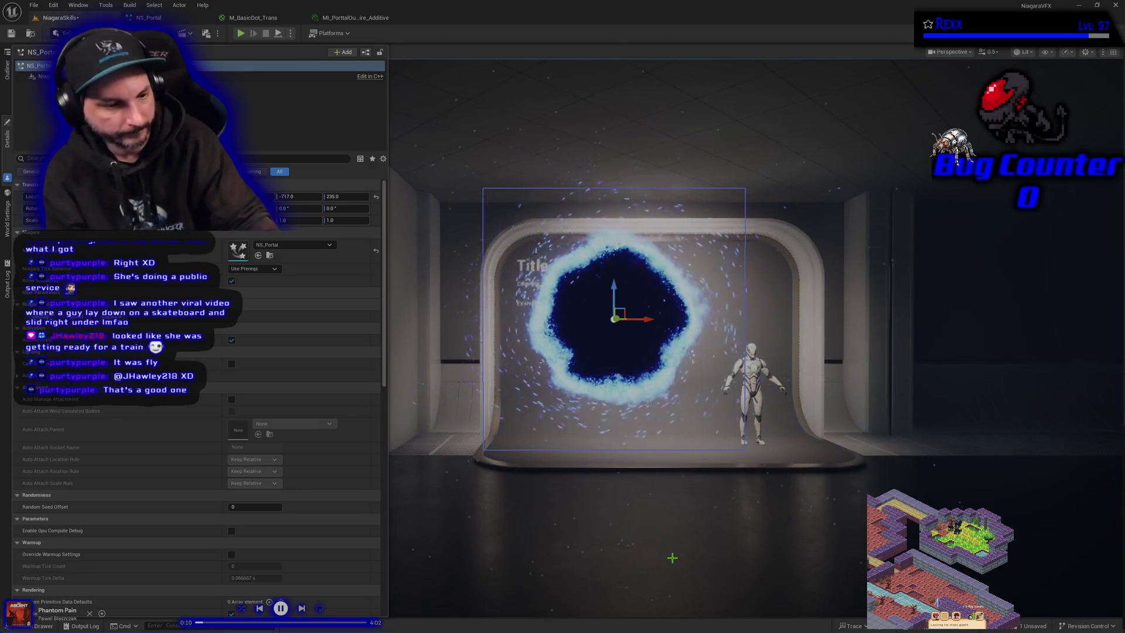
{"action": "key", "text": "g"}
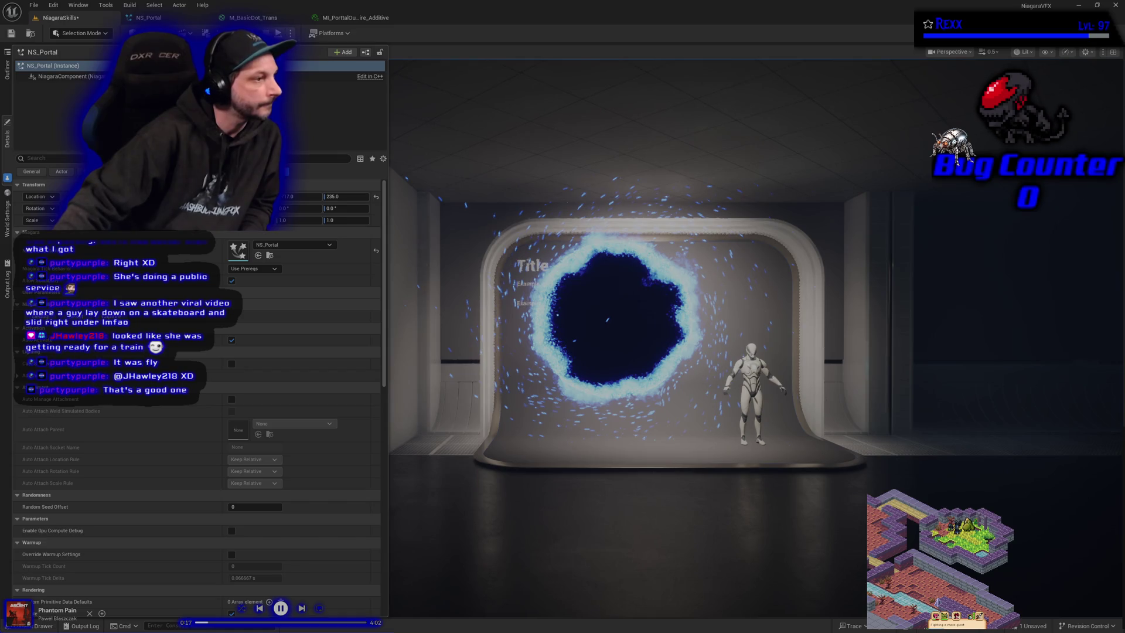
{"action": "left_click", "coordinate": [148, 18]}
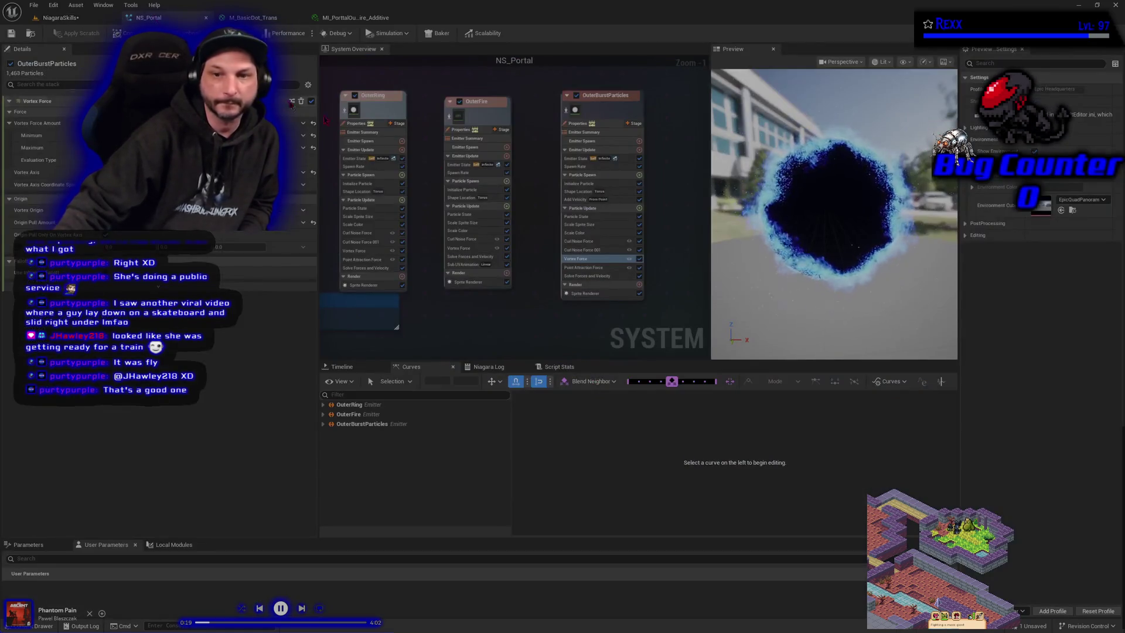
Step: Dim OuterBurstParticles' starting colour in Initialize Particle by setting its value to 2.0 (hex 048EFFFF)
{"action": "left_click", "coordinate": [586, 183]}
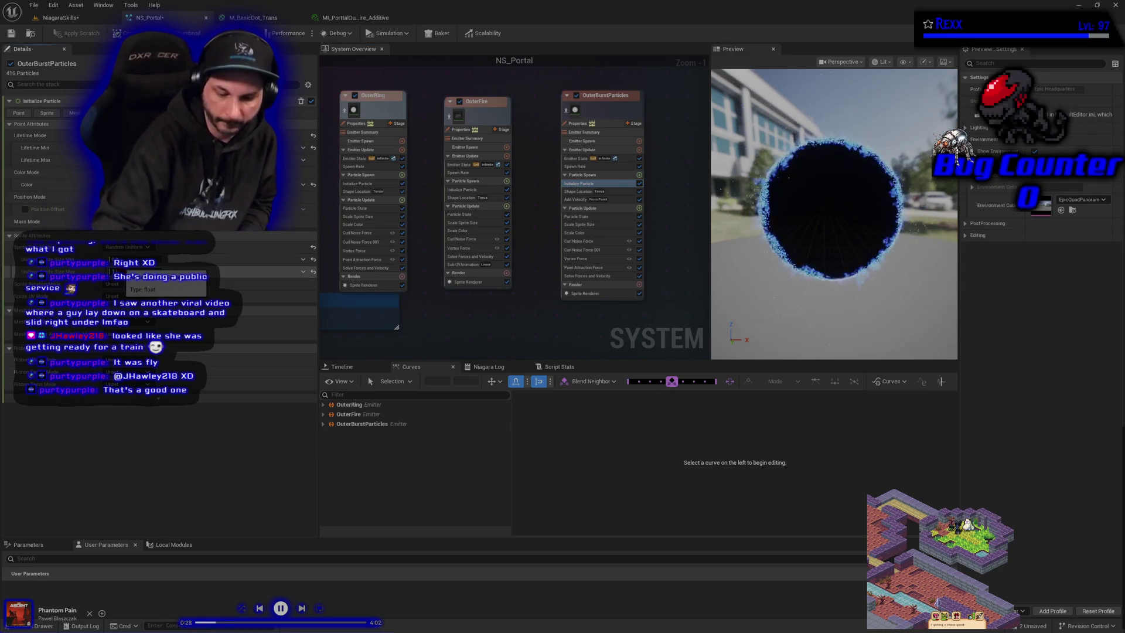
{"action": "left_click_drag", "start_coordinate": [117, 272], "coordinate": [126, 281]}
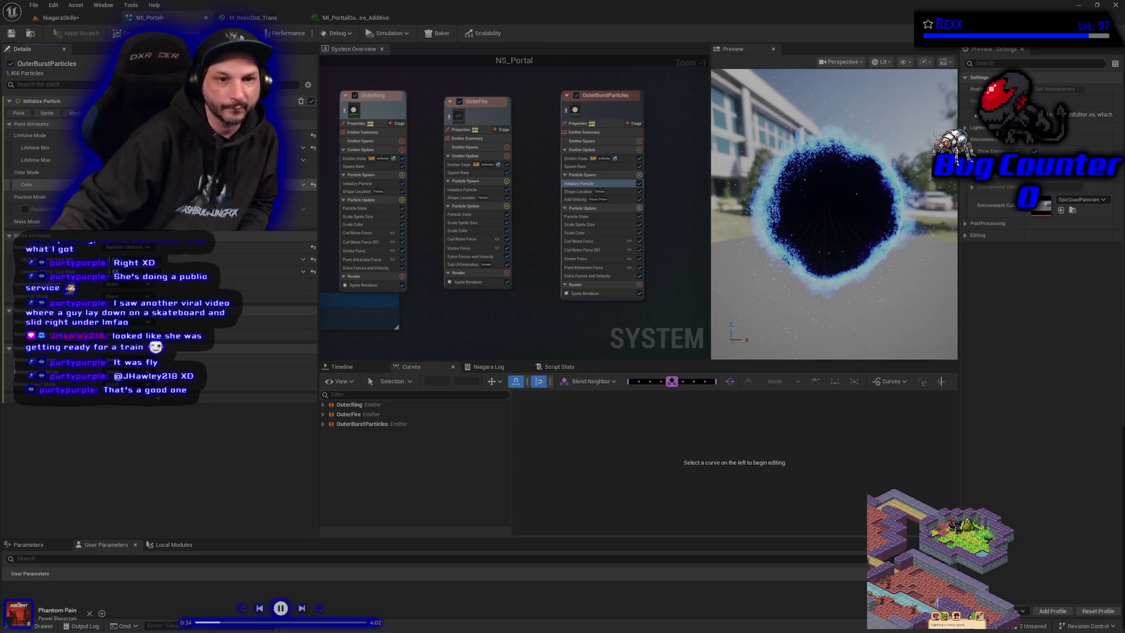
{"action": "left_click", "coordinate": [188, 185]}
{"action": "left_click", "coordinate": [331, 331]}
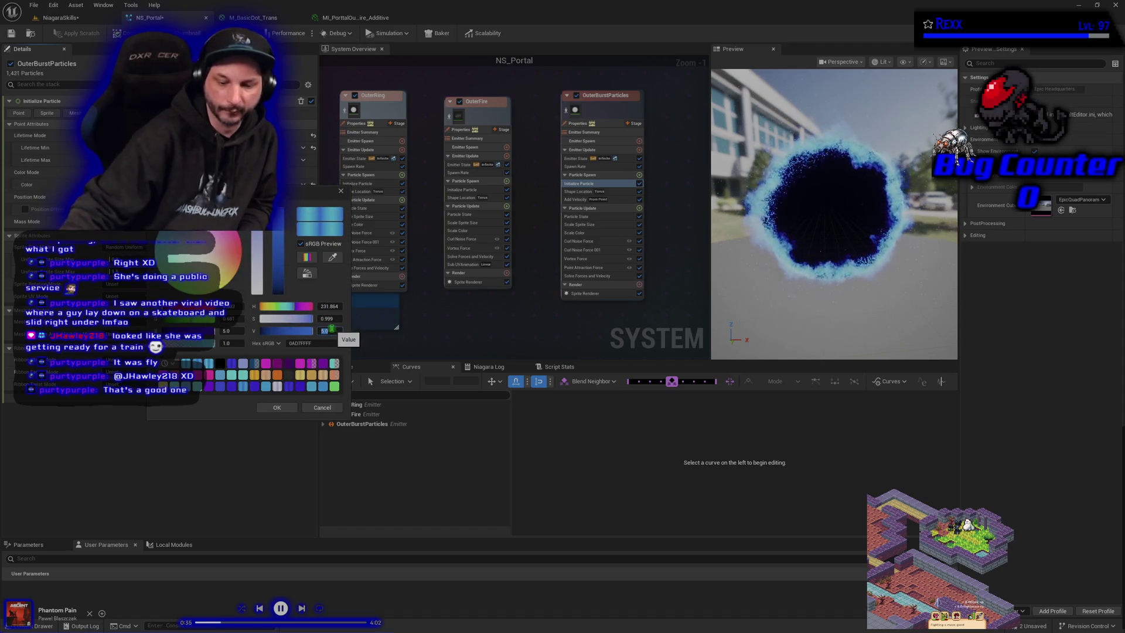
{"action": "type", "text": "2"}
{"action": "key", "text": "Return"}
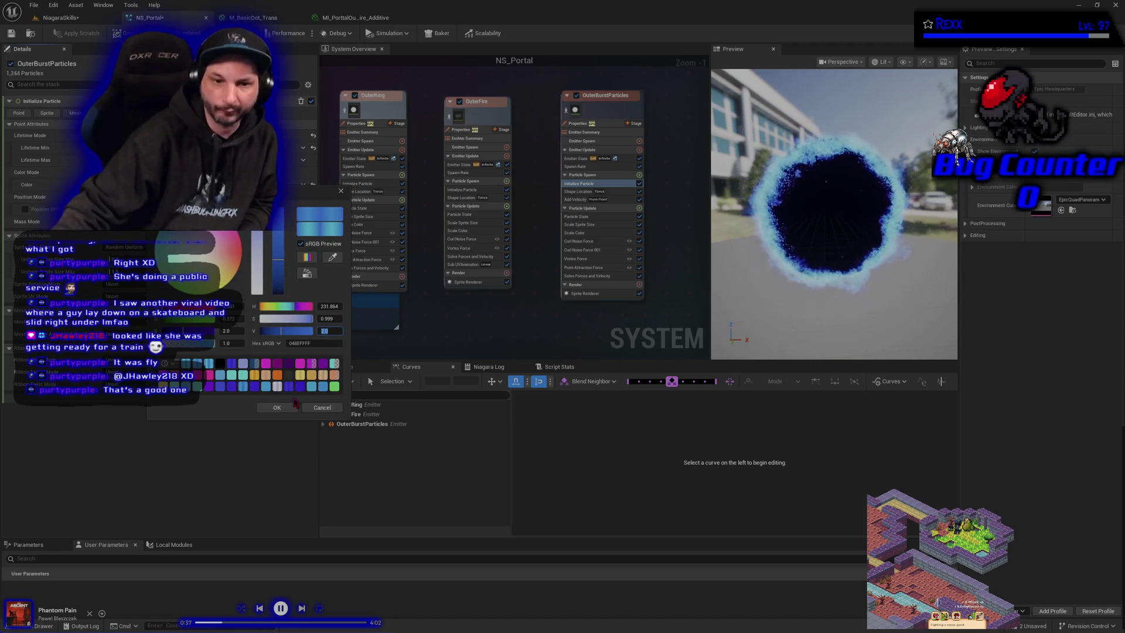
{"action": "left_click", "coordinate": [276, 408]}
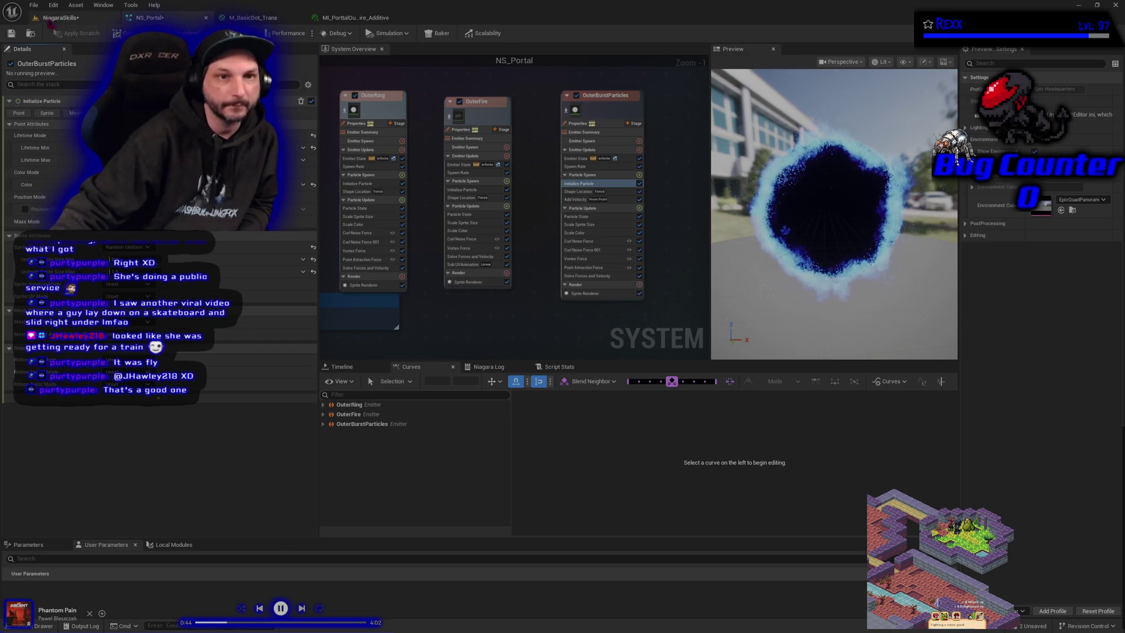
Step: Save all modified assets and marquee-select the three outer emitters
{"action": "left_click", "coordinate": [34, 5]}
{"action": "left_click", "coordinate": [59, 39]}
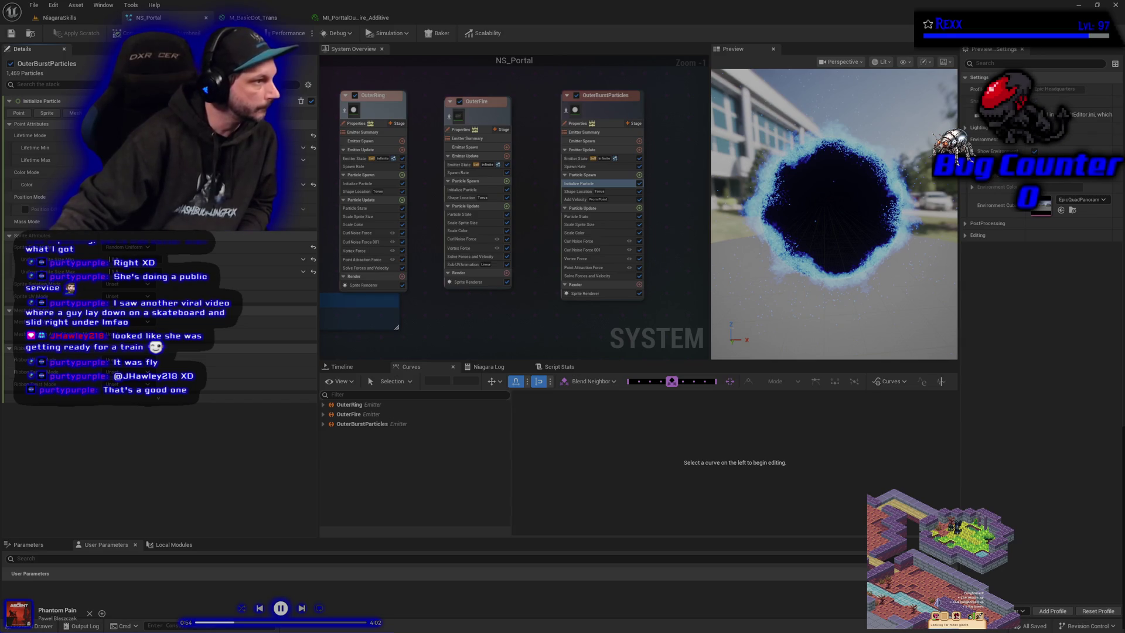
{"action": "scroll", "coordinate": [476, 331], "scroll_direction": "down", "scroll_amount": 1}
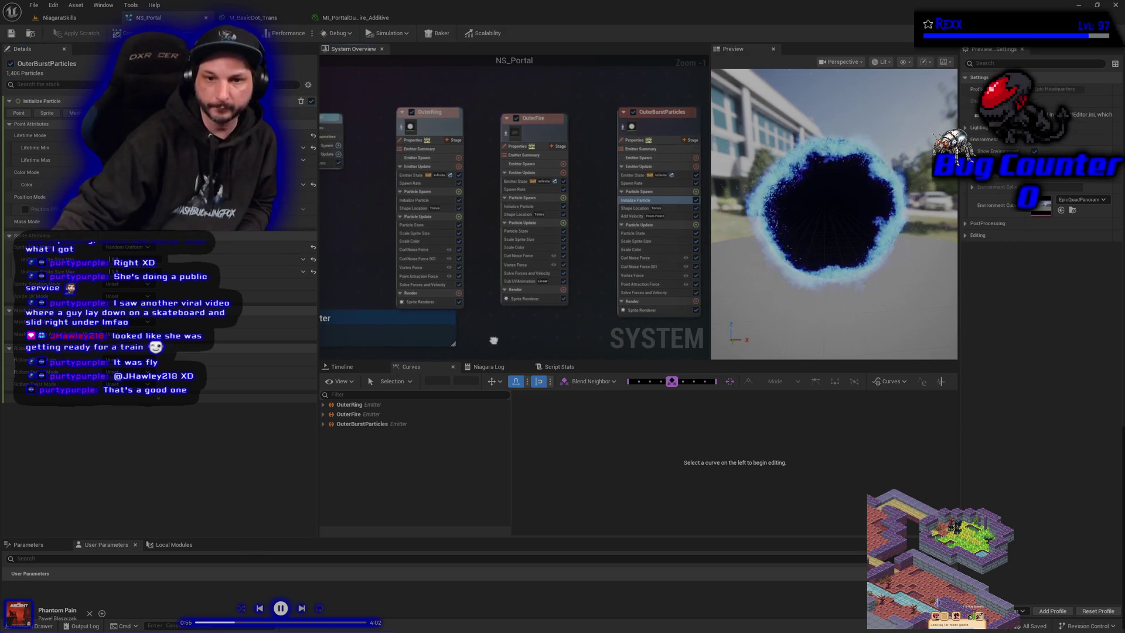
{"action": "scroll", "coordinate": [476, 331], "scroll_direction": "down", "scroll_amount": 1}
{"action": "mouse_move", "coordinate": [384, 138]}
{"action": "left_mouse_down"}
{"action": "mouse_move", "coordinate": [539, 194]}
{"action": "mouse_move", "coordinate": [623, 201]}
{"action": "left_mouse_up"}
Step: Wrap the selected emitters in a comment box titled 'Portal Outer Emitters'
{"action": "type", "text": "cX"}
{"action": "key", "text": "Home"}
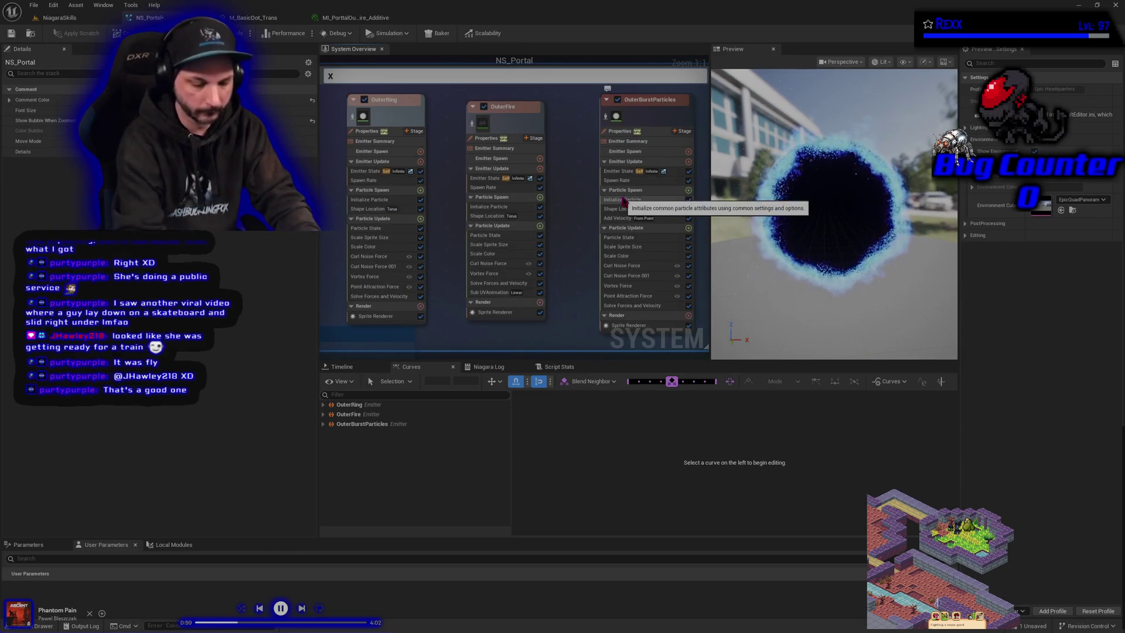
{"action": "type", "text": "Portal"}
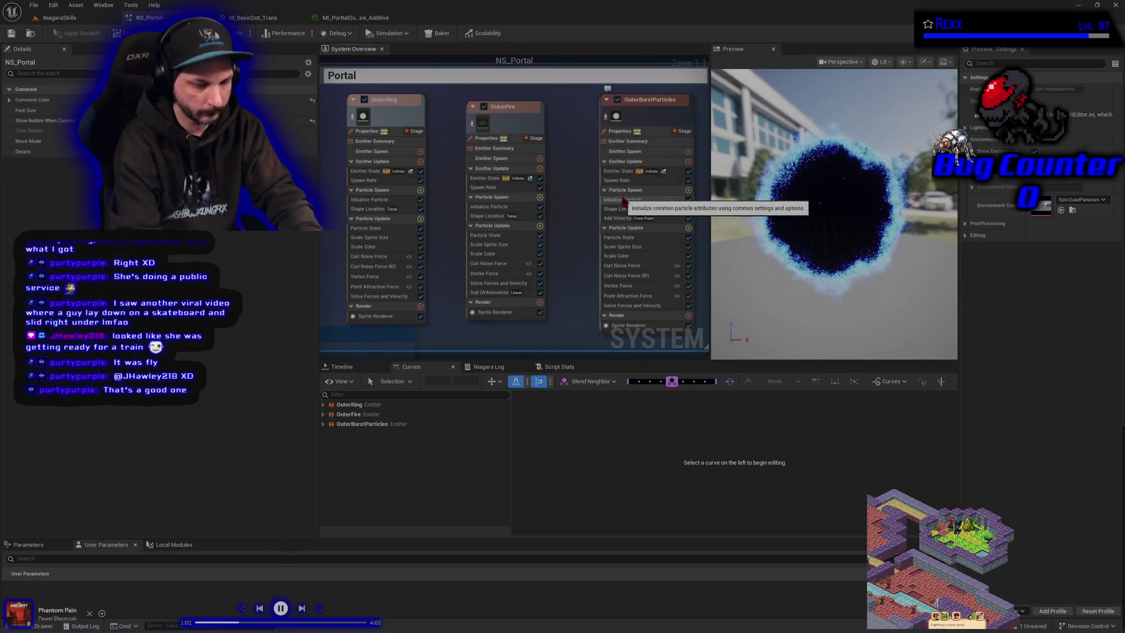
{"action": "type", "text": " Outer Emitters"}
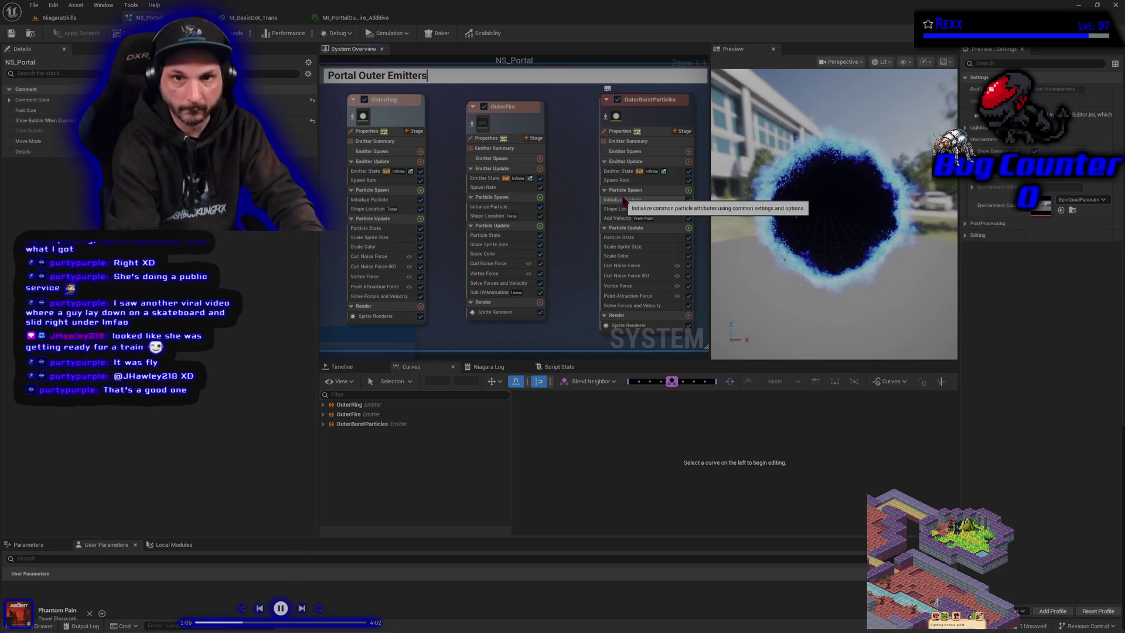
{"action": "key", "text": "Return"}
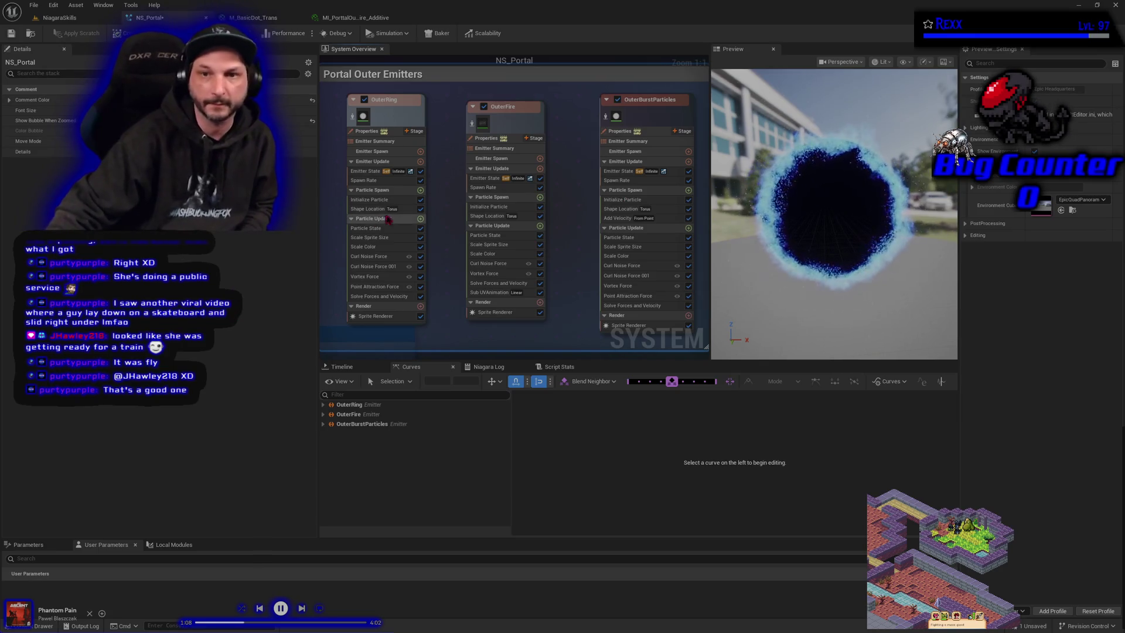
Step: Tint the comment box blue, frame the group, and save all assets
{"action": "left_click", "coordinate": [293, 100]}
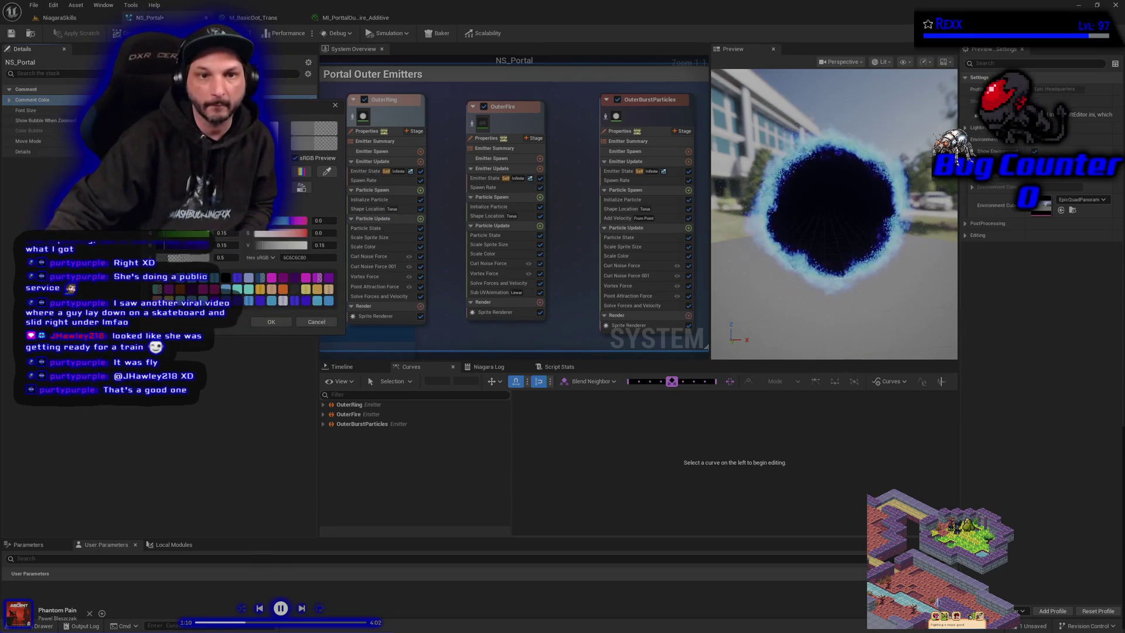
{"action": "left_click_drag", "start_coordinate": [223, 175], "coordinate": [312, 350]}
{"action": "left_click", "coordinate": [269, 323]}
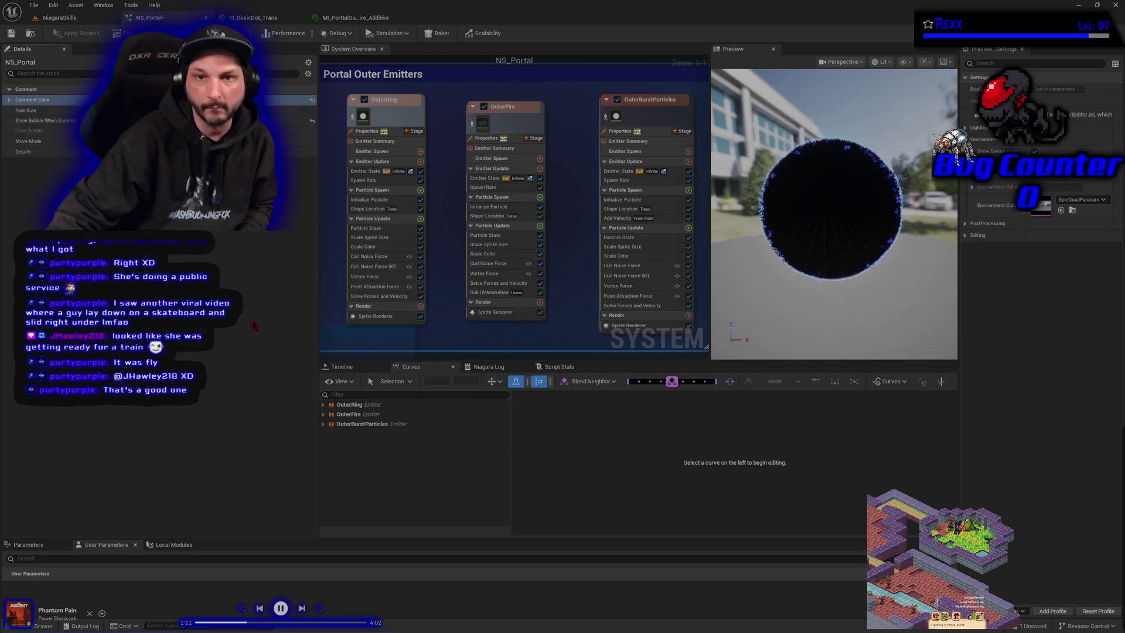
{"action": "scroll", "coordinate": [403, 200], "scroll_direction": "down", "scroll_amount": 5}
{"action": "mouse_move", "coordinate": [490, 136]}
{"action": "left_mouse_down"}
{"action": "mouse_move", "coordinate": [452, 120]}
{"action": "mouse_move", "coordinate": [428, 153]}
{"action": "left_mouse_up"}
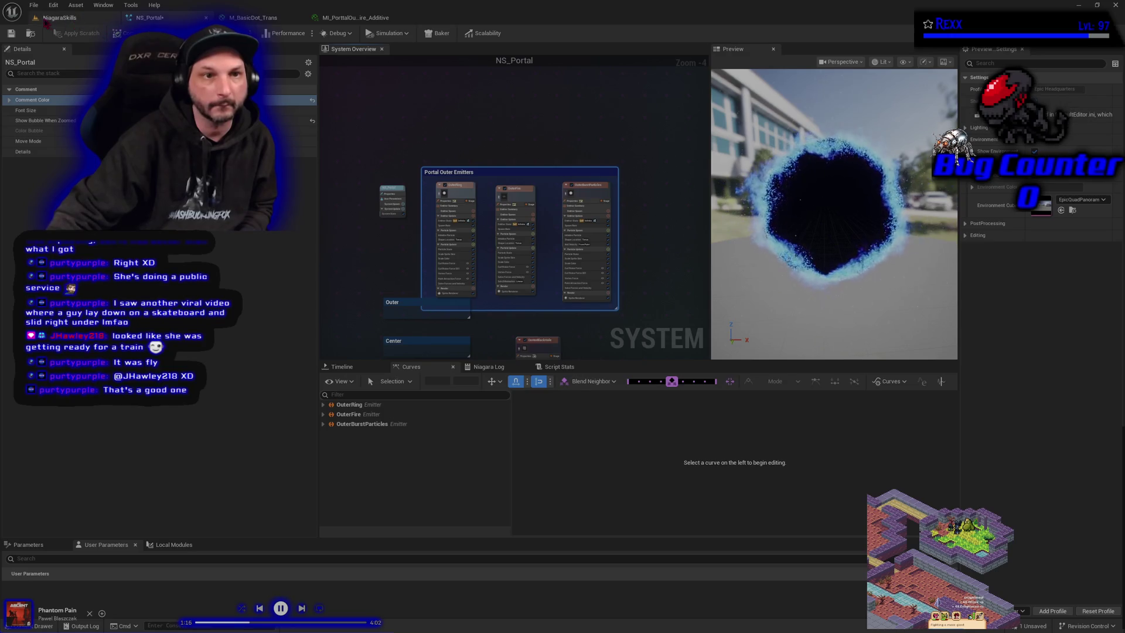
{"action": "left_click", "coordinate": [34, 4]}
{"action": "left_click", "coordinate": [57, 58]}
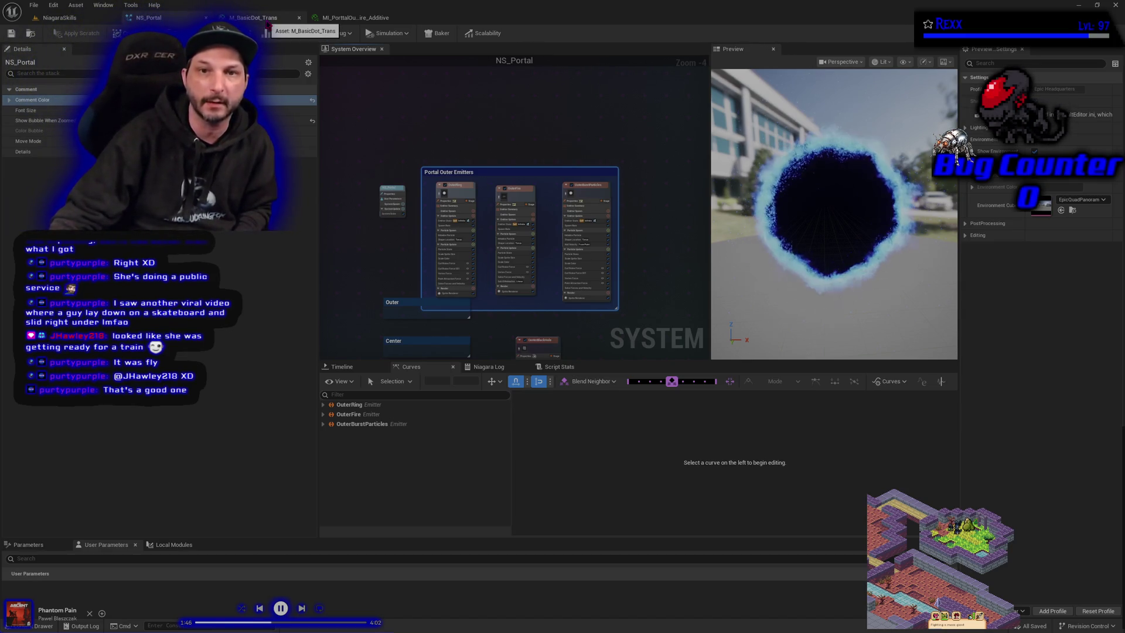
Step: Return to the NiagaraSkills level with Ctrl+Tab
{"action": "key", "text": "ctrl+Tab"}
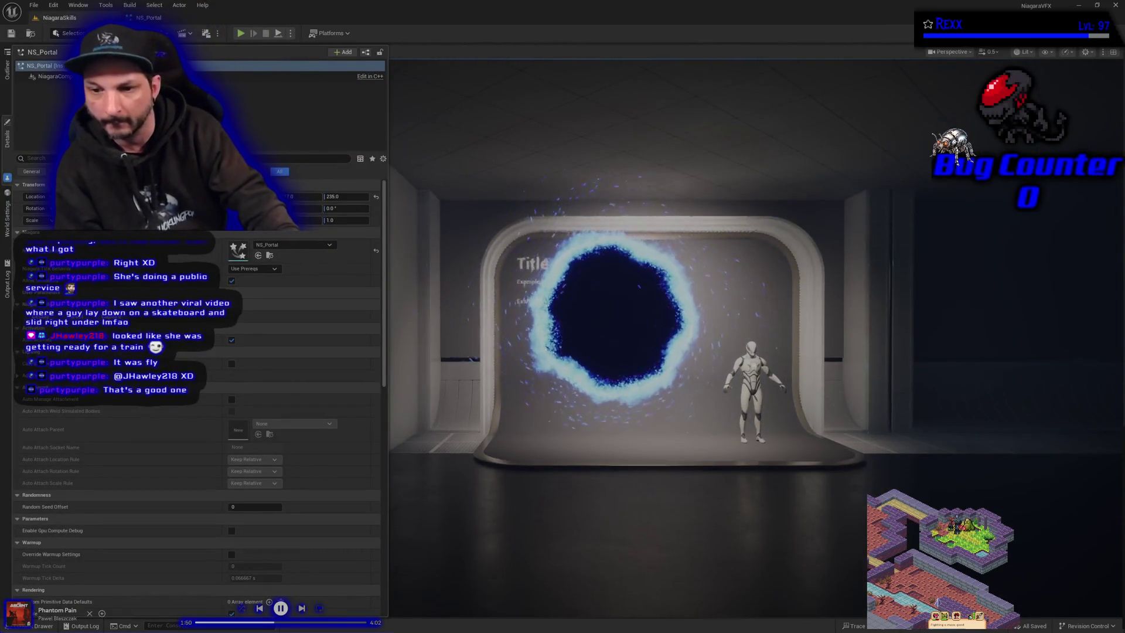
Step: Reframe the view on the portal, run a quick Play test, and toggle Game View on
{"action": "left_click_drag", "start_coordinate": [691, 502], "coordinate": [690, 447]}
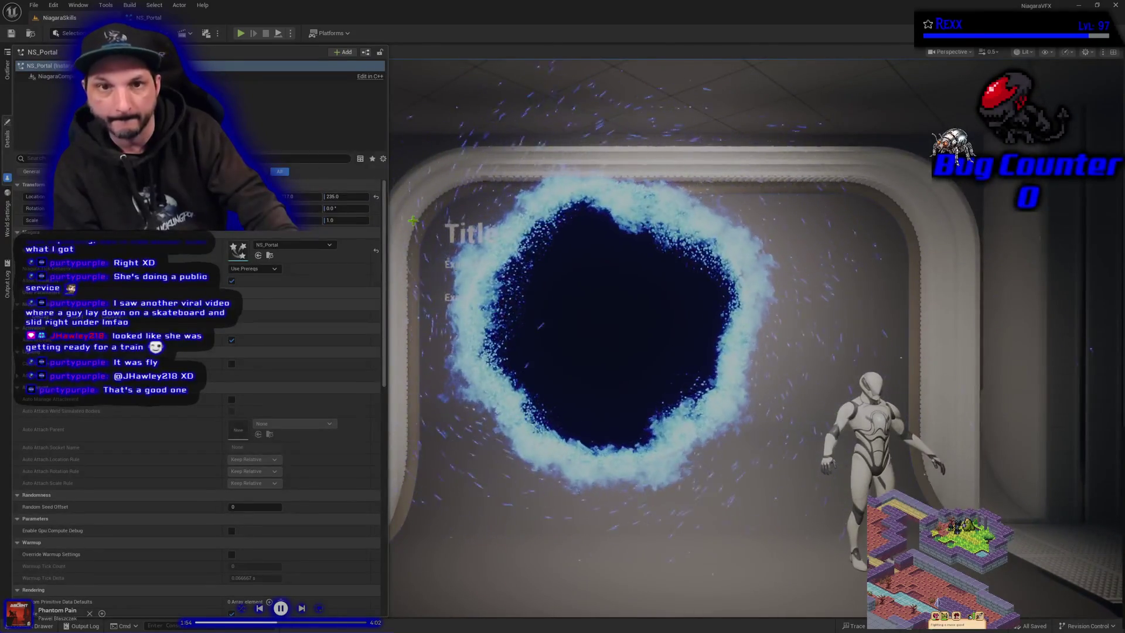
{"action": "left_click", "coordinate": [241, 33]}
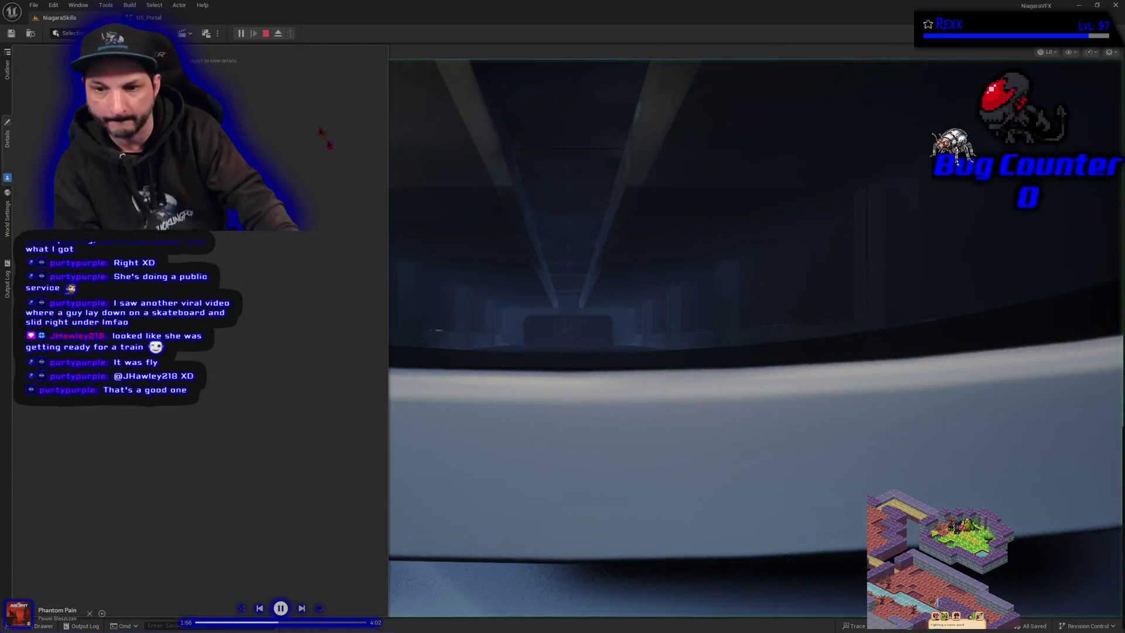
{"action": "left_click", "coordinate": [265, 34]}
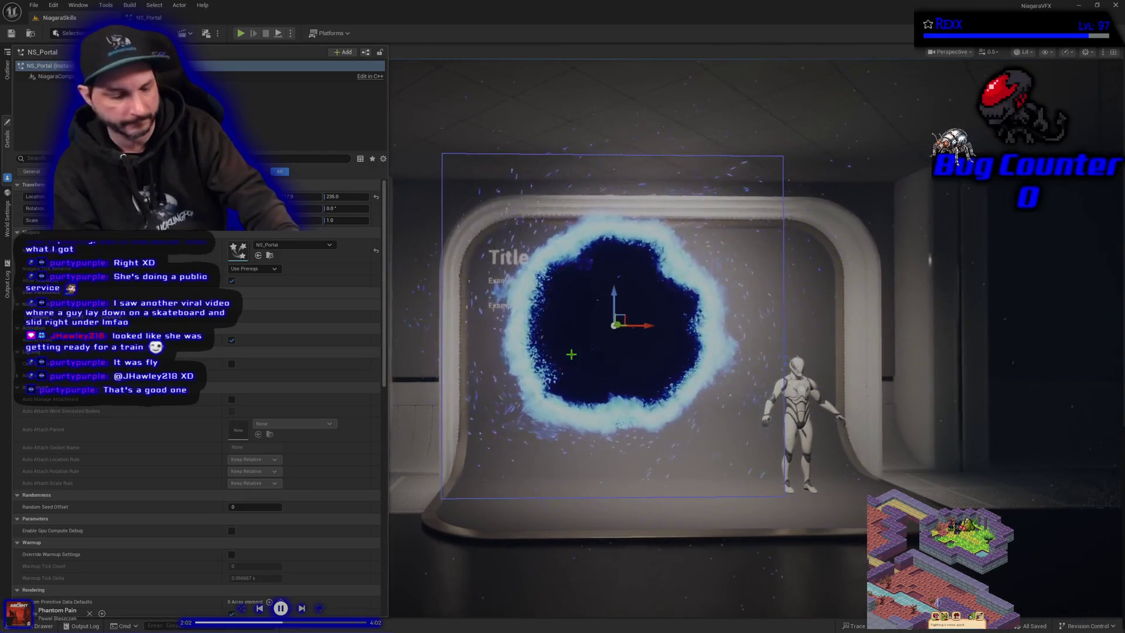
{"action": "key", "text": "g"}
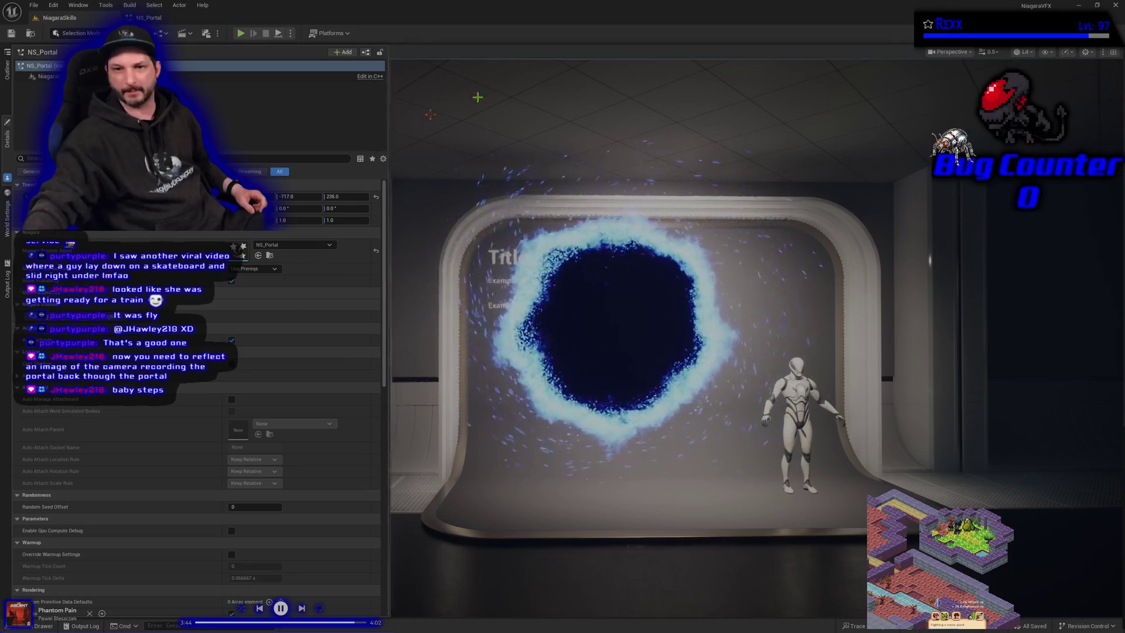
Step: Switch to the NS_Portal tab to edit the system in the Niagara Editor
{"action": "left_click", "coordinate": [161, 16]}
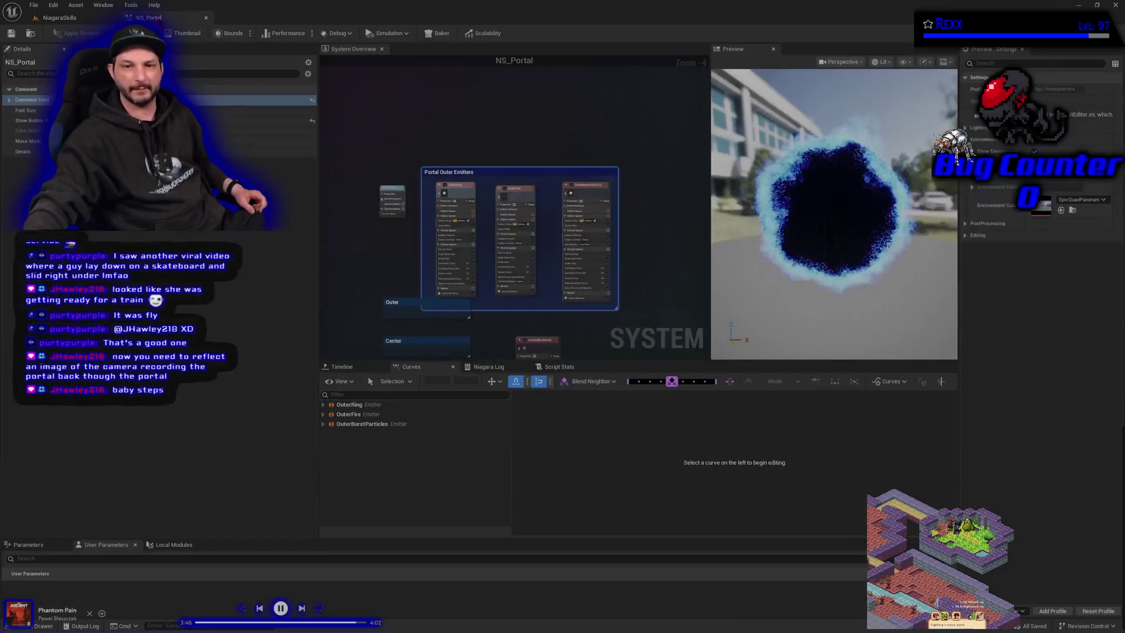
Step: Select OuterBurstParticles' Initialize Particle module and open its Color picker
{"action": "scroll", "coordinate": [554, 299], "scroll_direction": "up", "scroll_amount": 5}
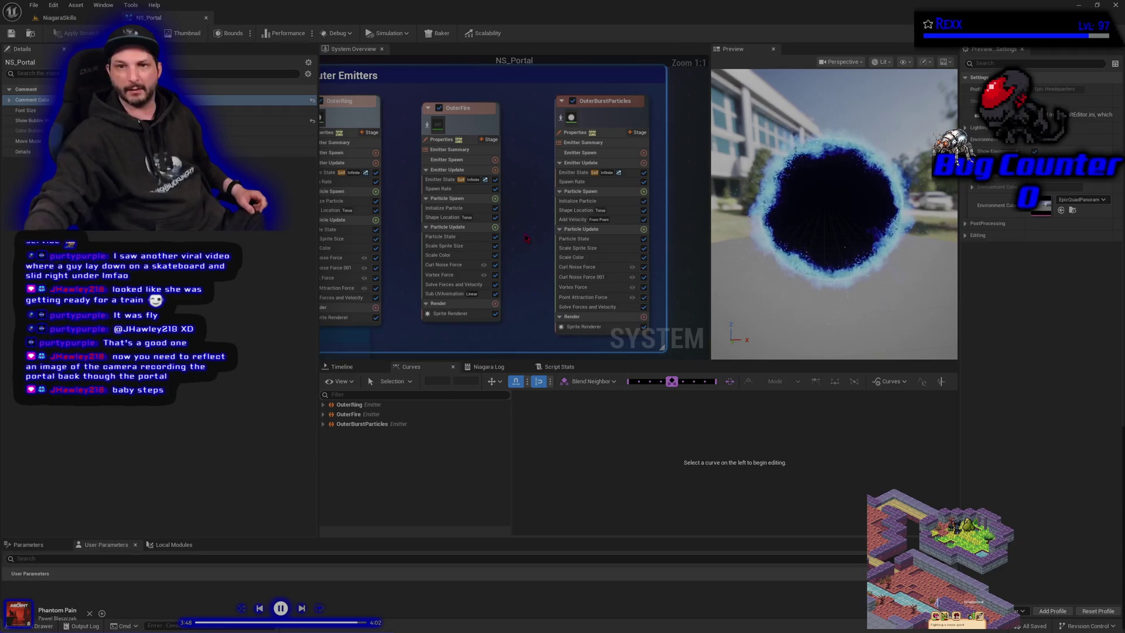
{"action": "left_click", "coordinate": [577, 257]}
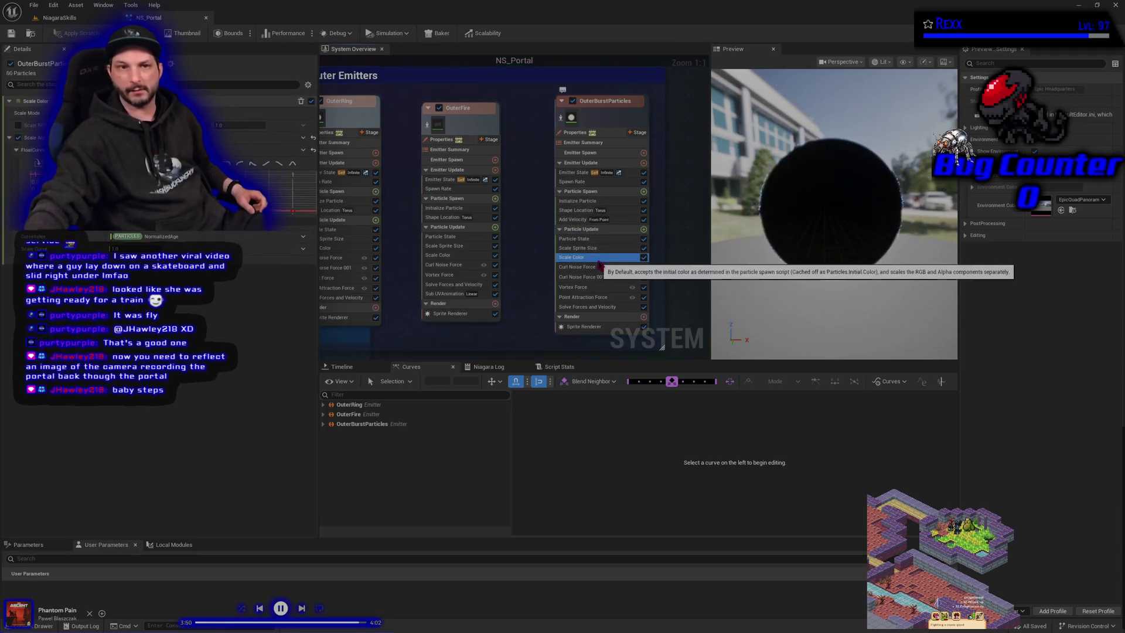
{"action": "left_click", "coordinate": [577, 201]}
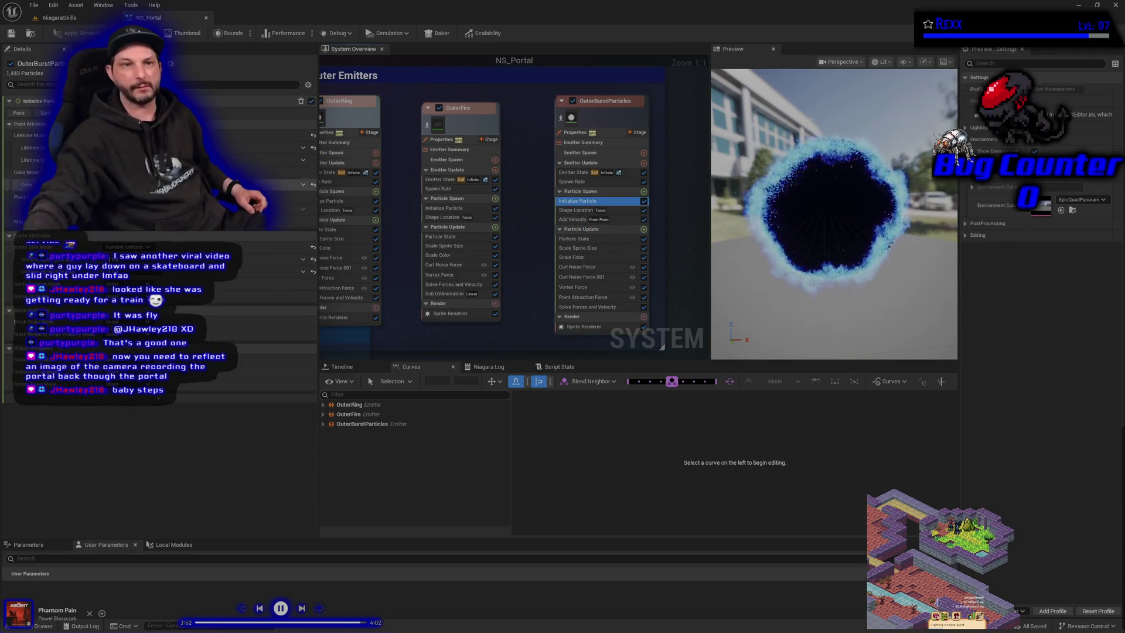
{"action": "left_click", "coordinate": [287, 185]}
{"action": "left_click", "coordinate": [238, 330]}
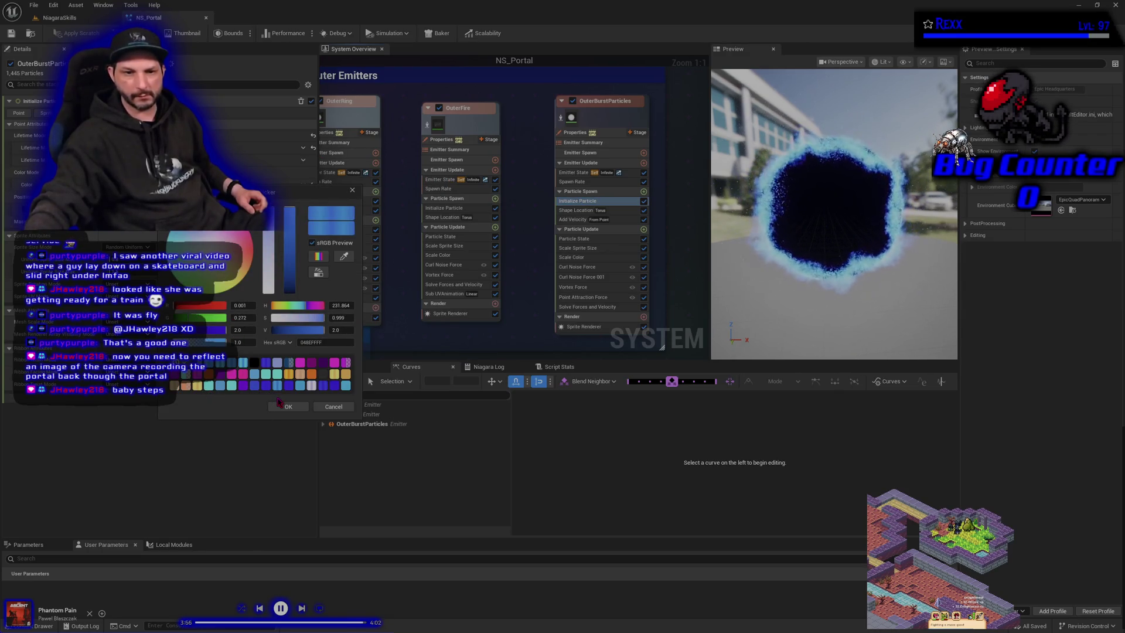
Step: Trial purple, orange, magenta and violet swatches, cancel them, and reopen the colour picker
{"action": "left_click", "coordinate": [227, 378]}
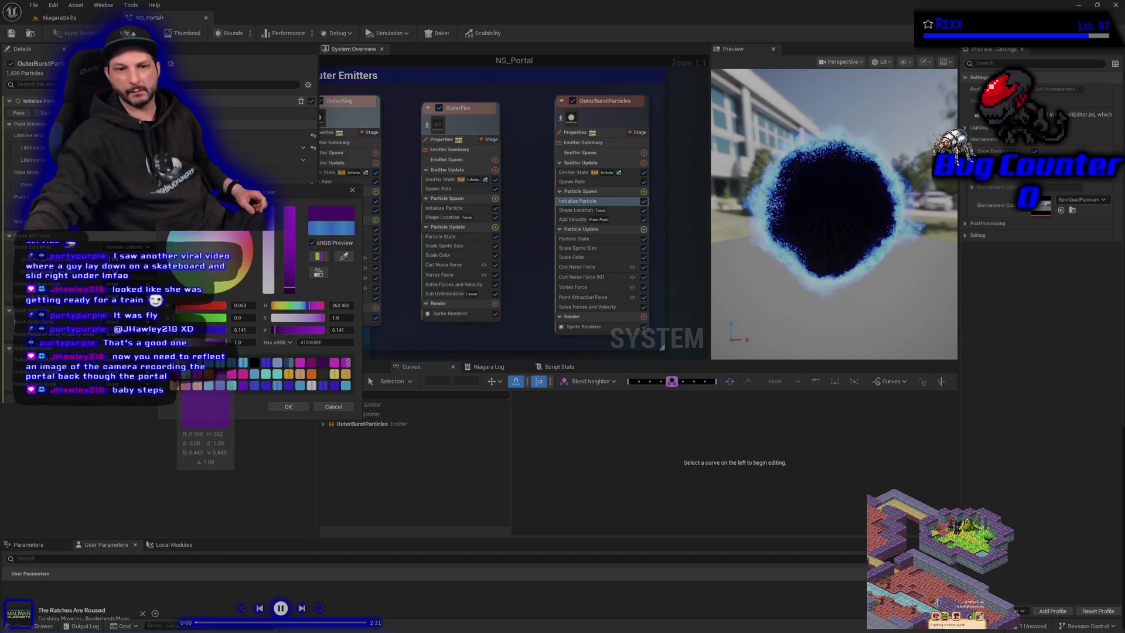
{"action": "left_click", "coordinate": [197, 374]}
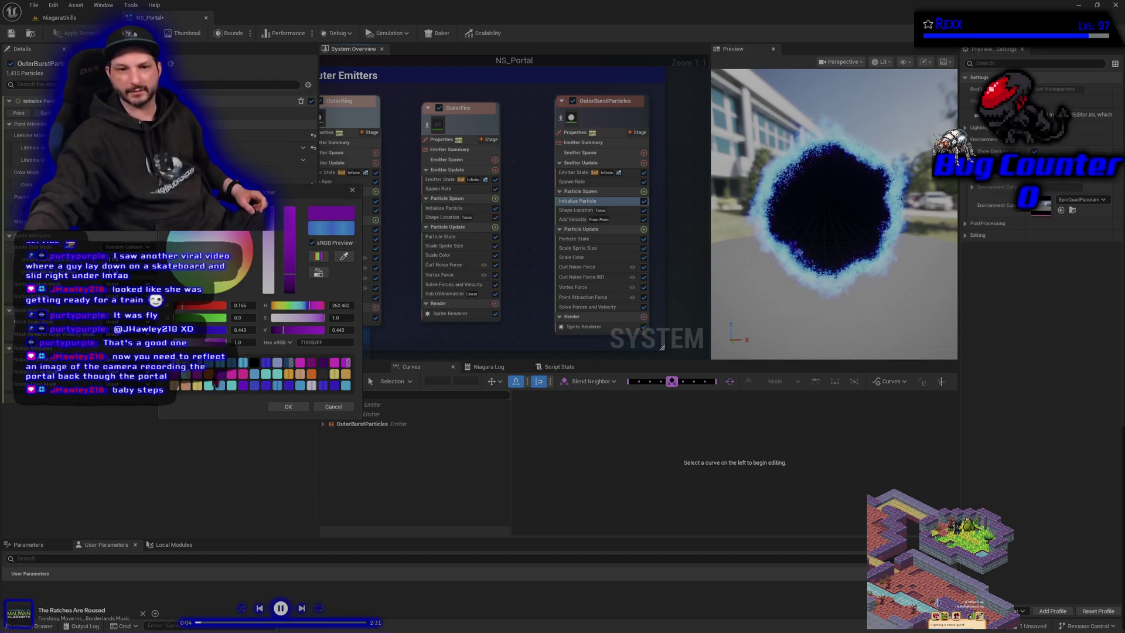
{"action": "left_click", "coordinate": [213, 385]}
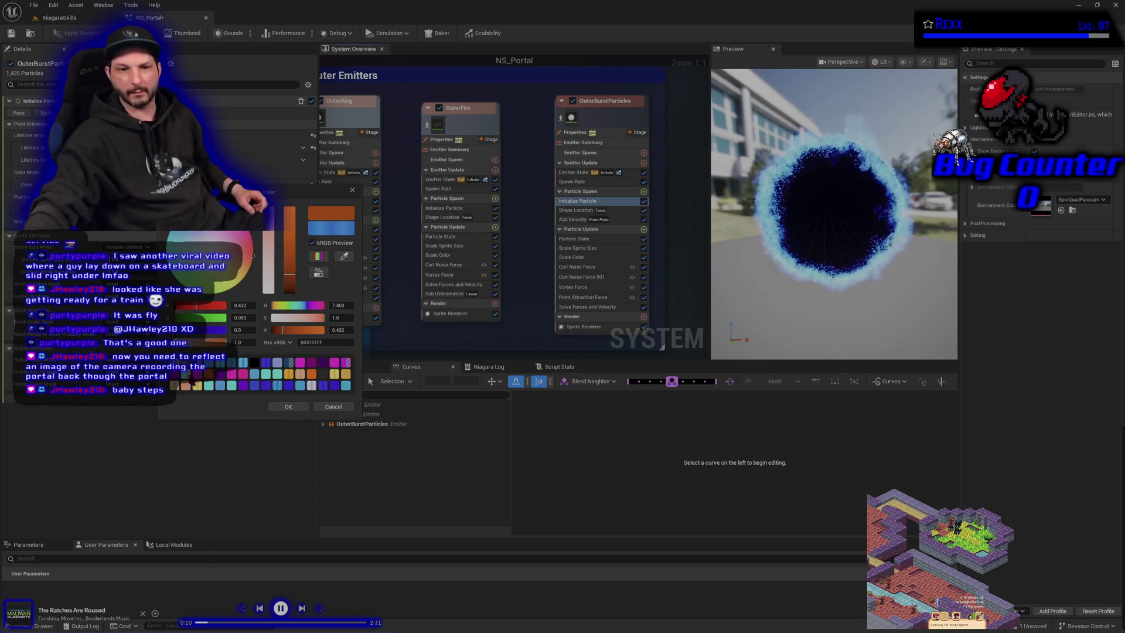
{"action": "left_click", "coordinate": [193, 369]}
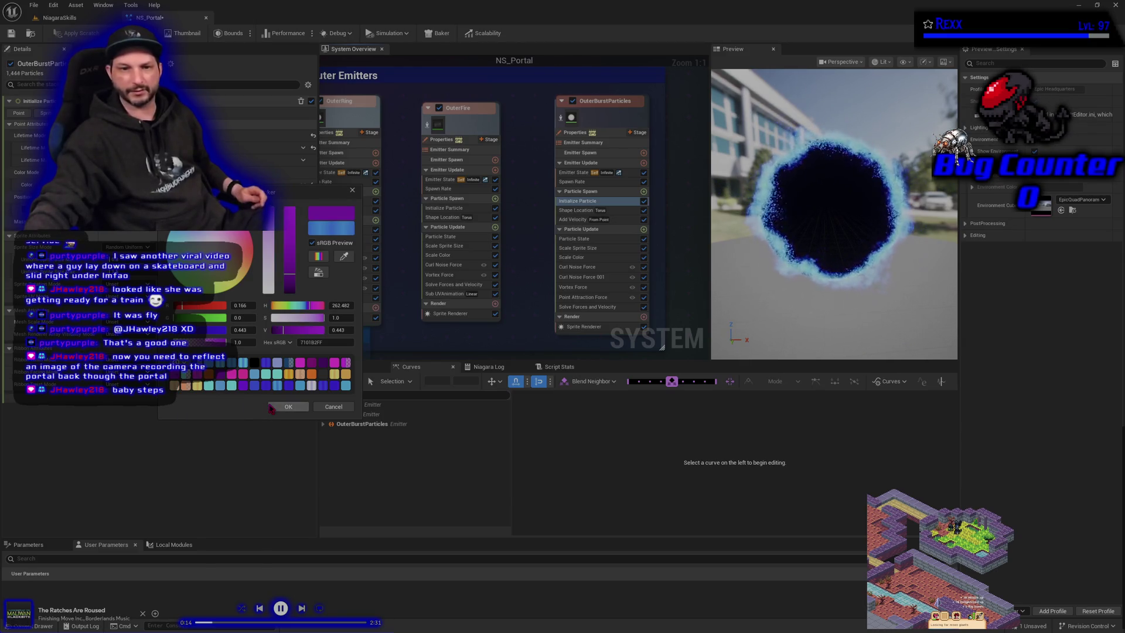
{"action": "left_click", "coordinate": [313, 375]}
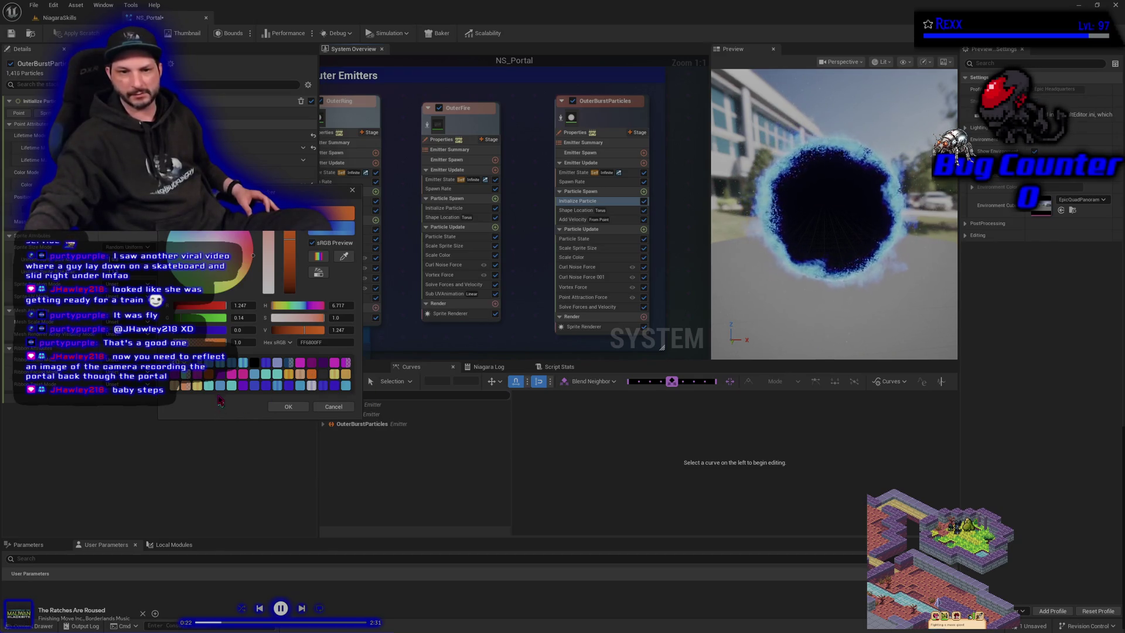
{"action": "left_click", "coordinate": [301, 365]}
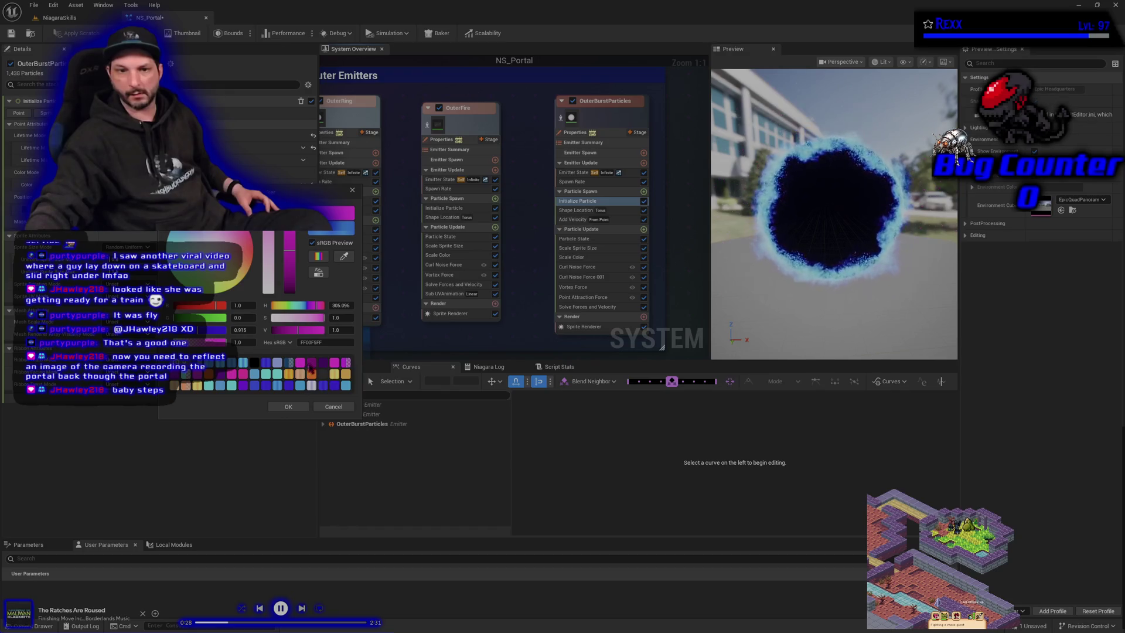
{"action": "left_click", "coordinate": [311, 368]}
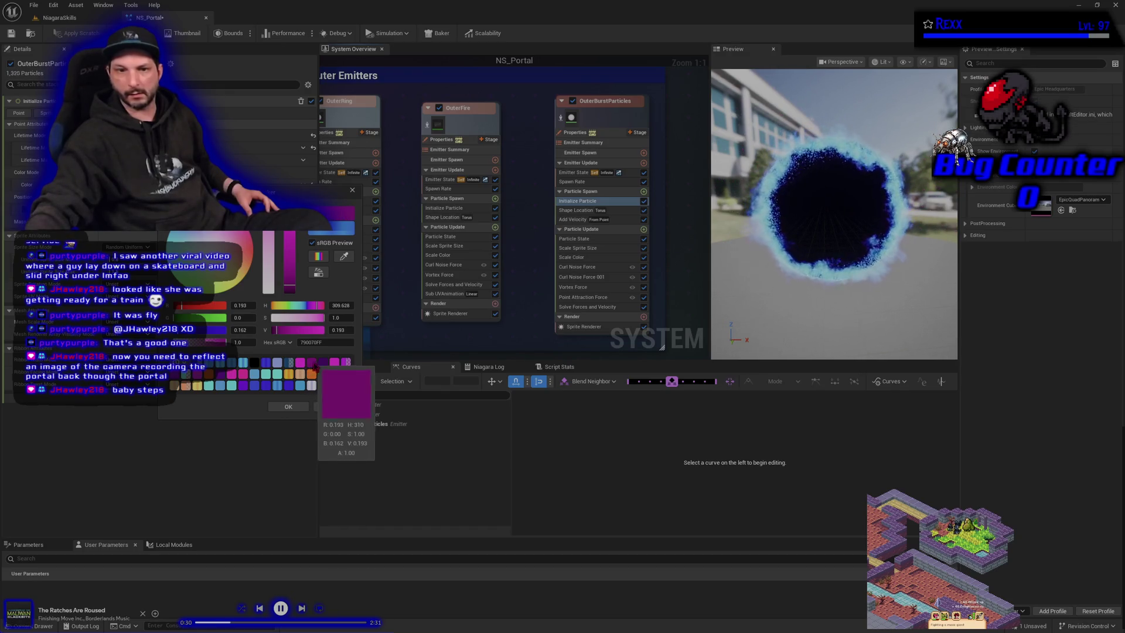
{"action": "left_click", "coordinate": [324, 363]}
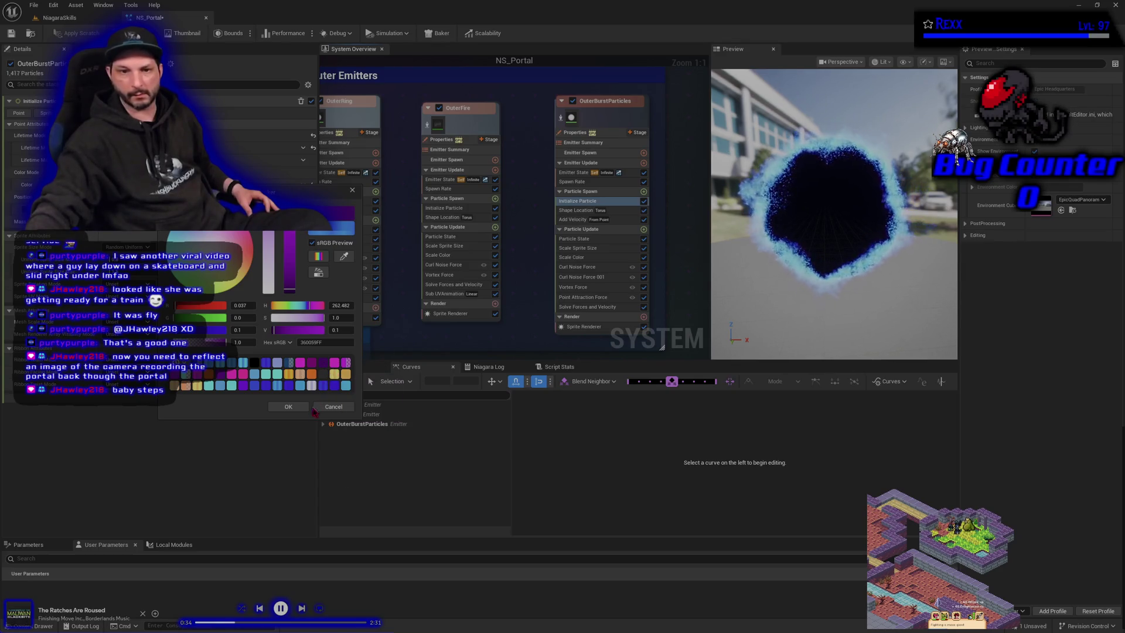
{"action": "left_click", "coordinate": [333, 406]}
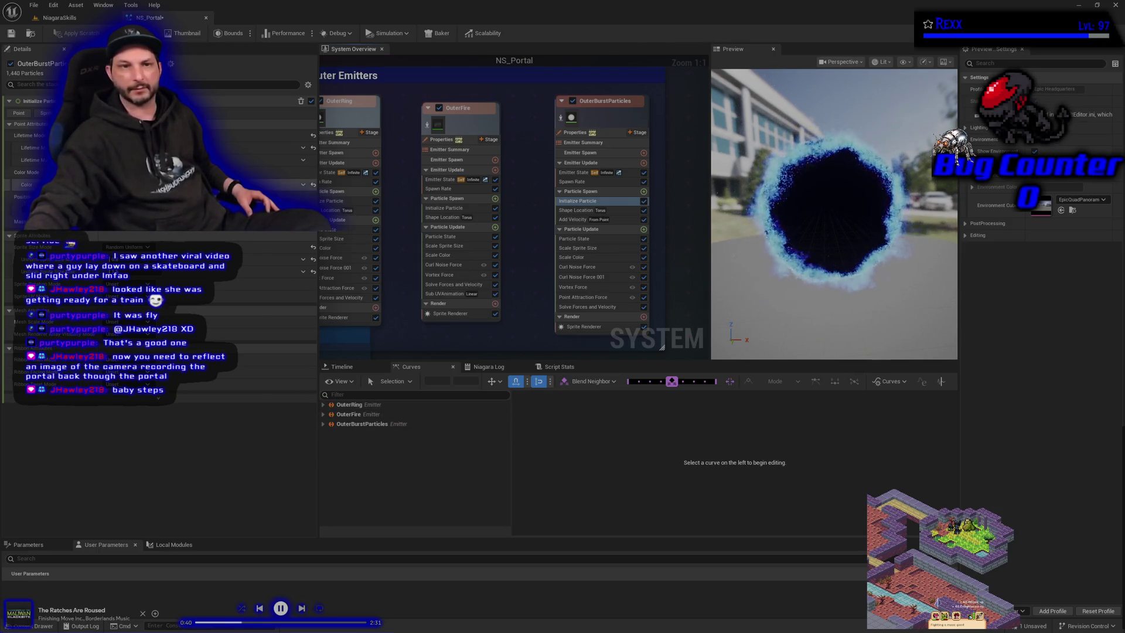
{"action": "left_click", "coordinate": [176, 184]}
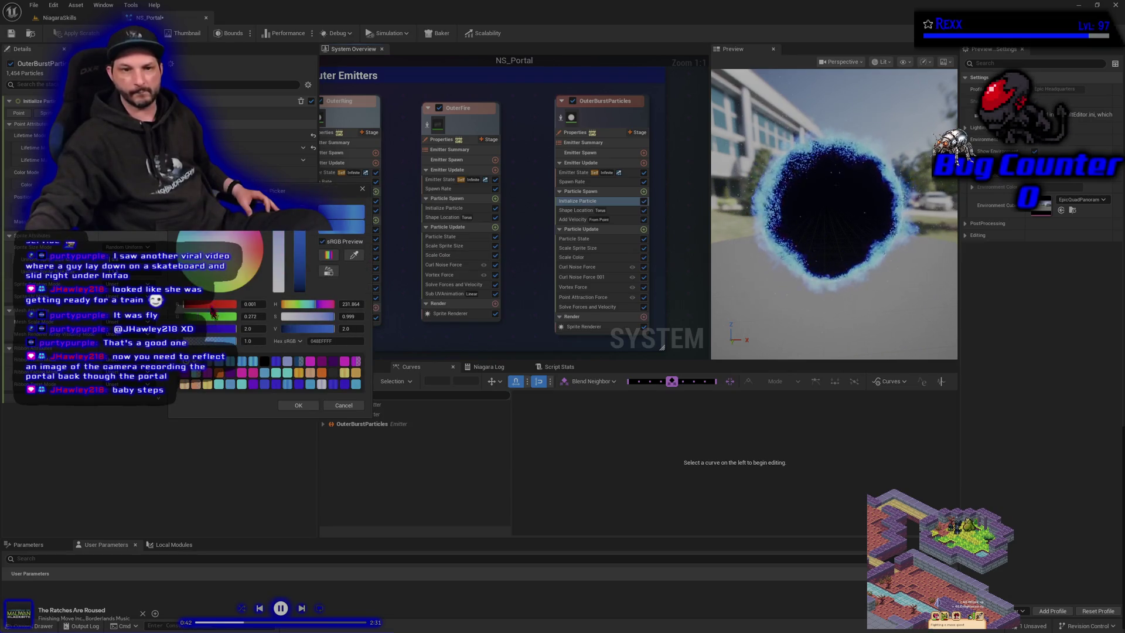
{"action": "left_click_drag", "start_coordinate": [202, 249], "coordinate": [211, 245]}
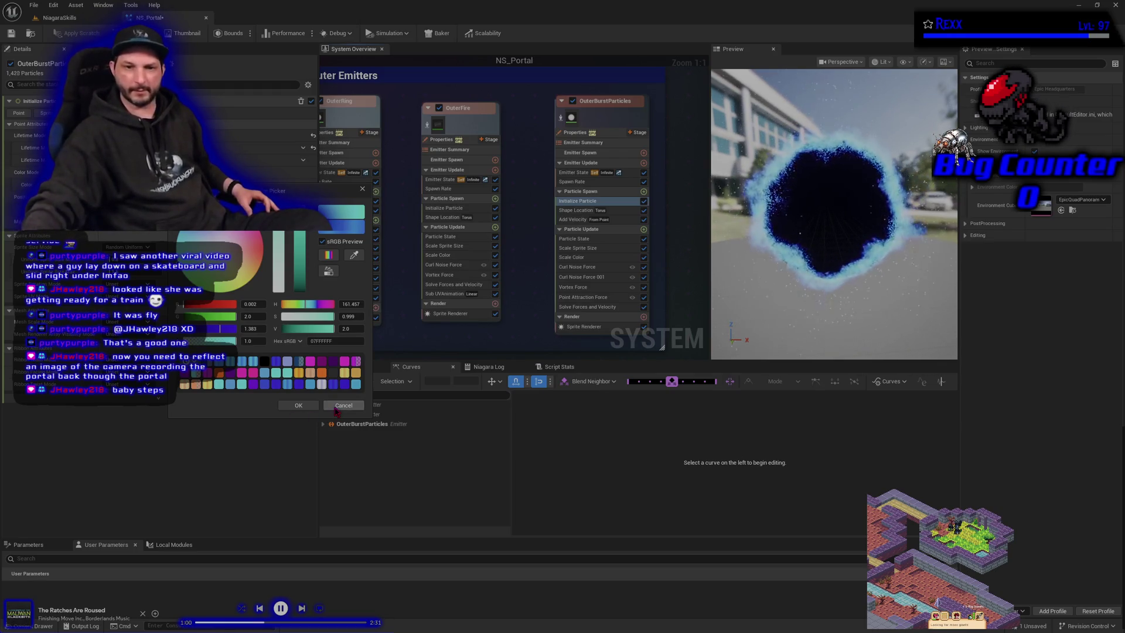
{"action": "left_click", "coordinate": [298, 404]}
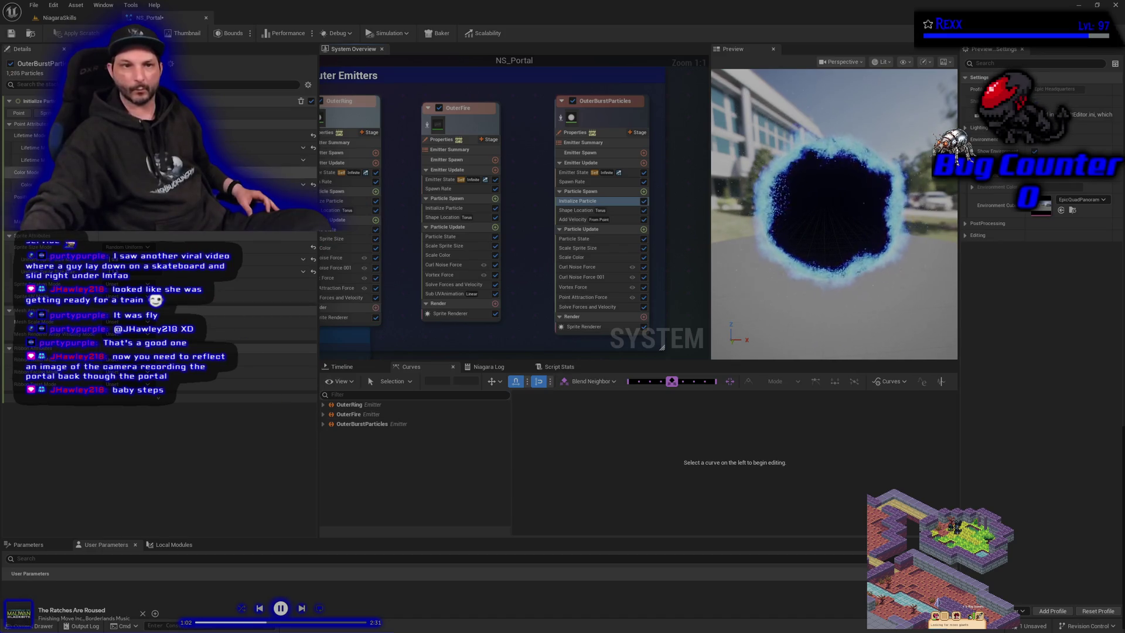
{"action": "left_click", "coordinate": [281, 185]}
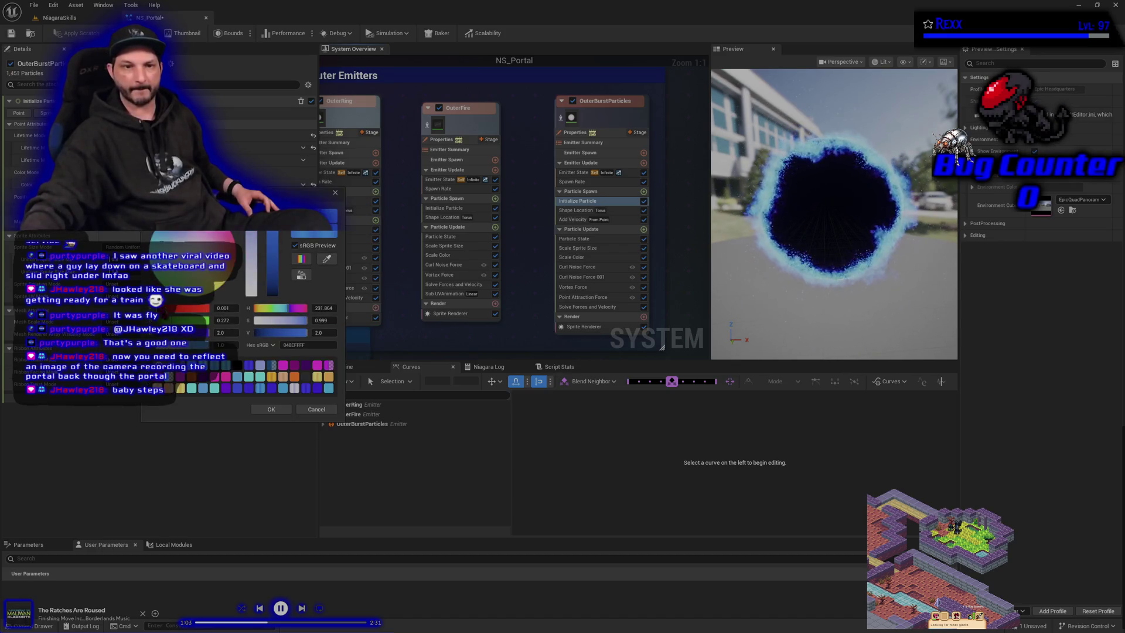
{"action": "left_click", "coordinate": [203, 388]}
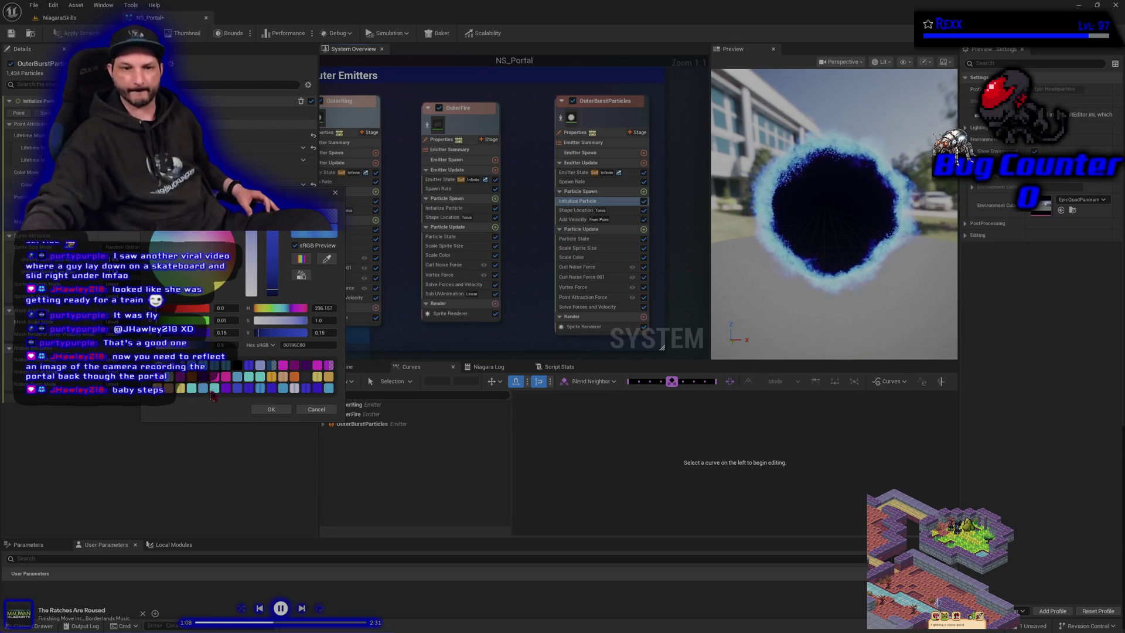
{"action": "left_click", "coordinate": [250, 393]}
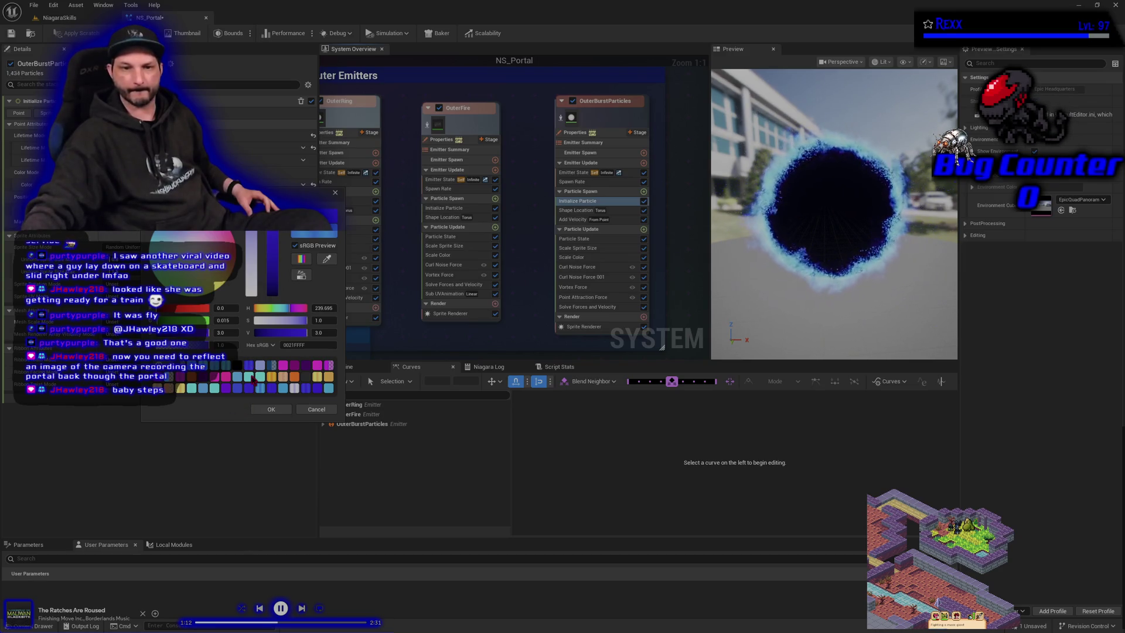
{"action": "left_click", "coordinate": [250, 366]}
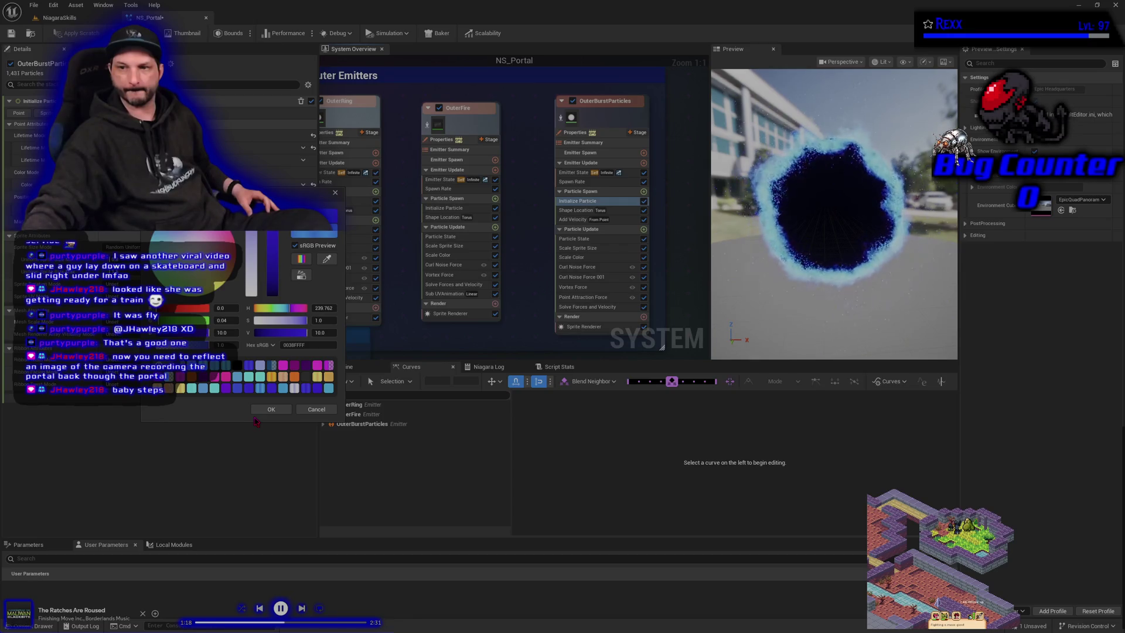
{"action": "left_click", "coordinate": [316, 409]}
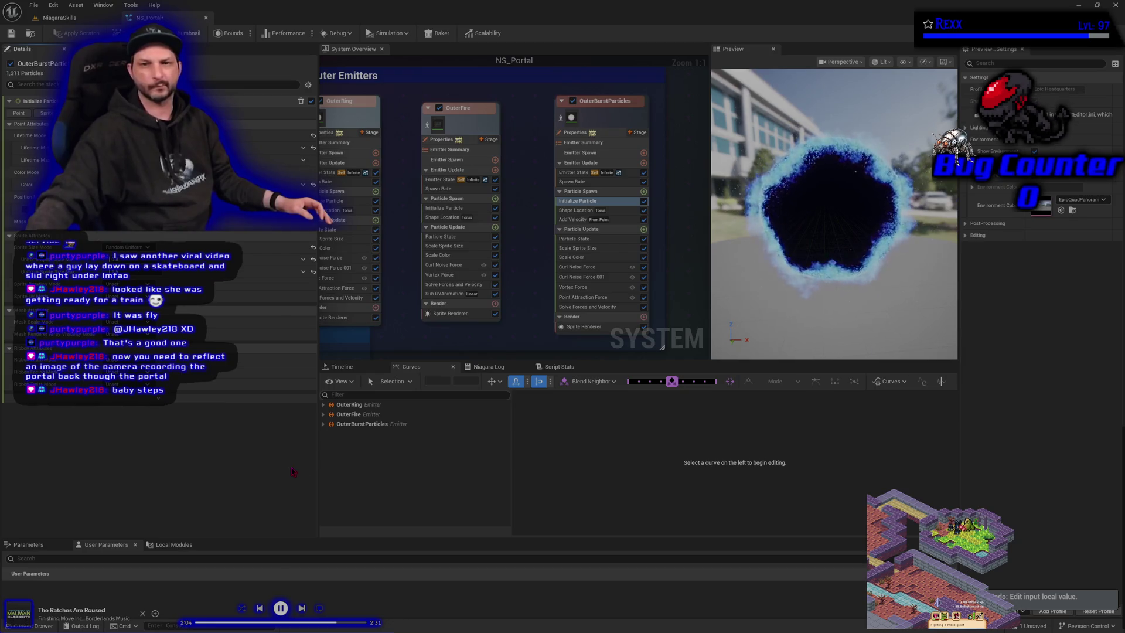
{"action": "left_click", "coordinate": [571, 257]}
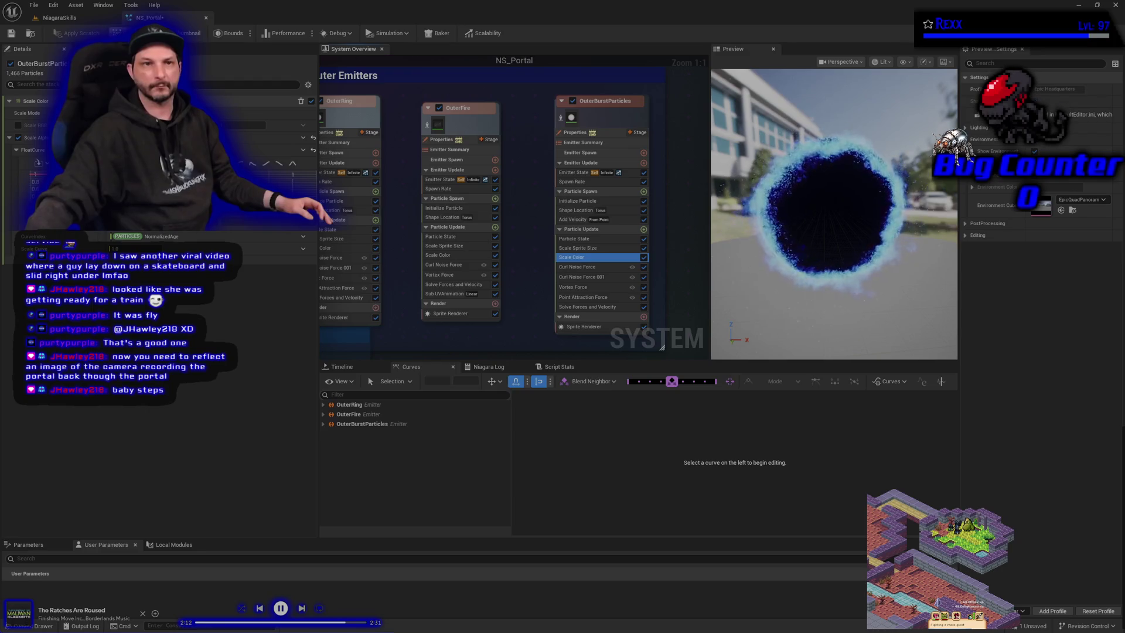
Step: Save all modified assets and return to the NiagaraSkills level
{"action": "left_click", "coordinate": [34, 4]}
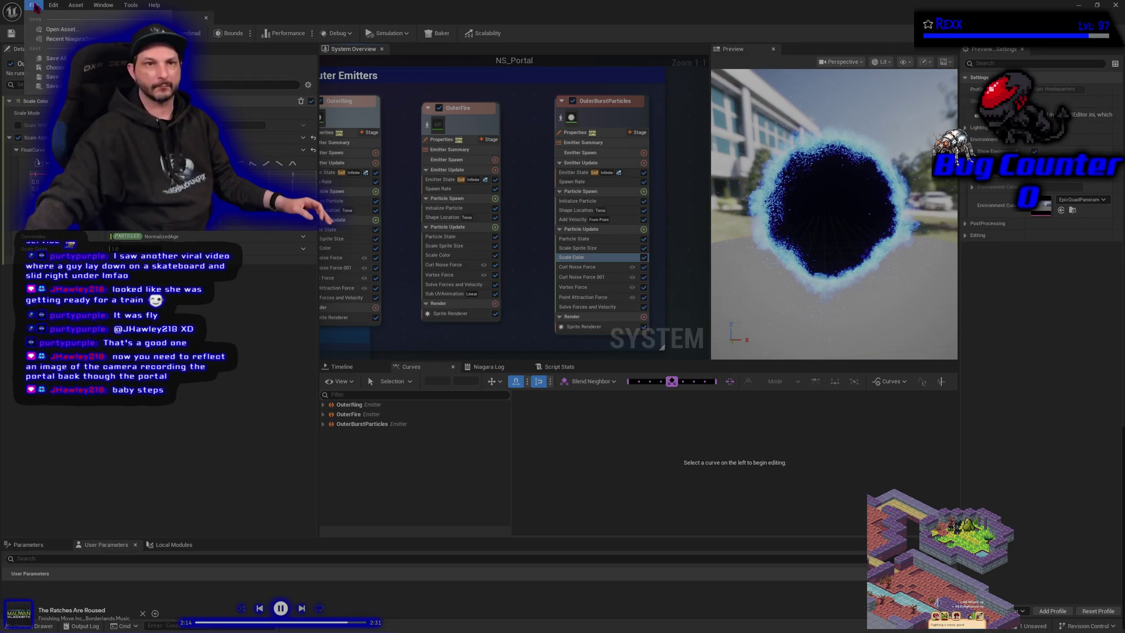
{"action": "left_click", "coordinate": [54, 58]}
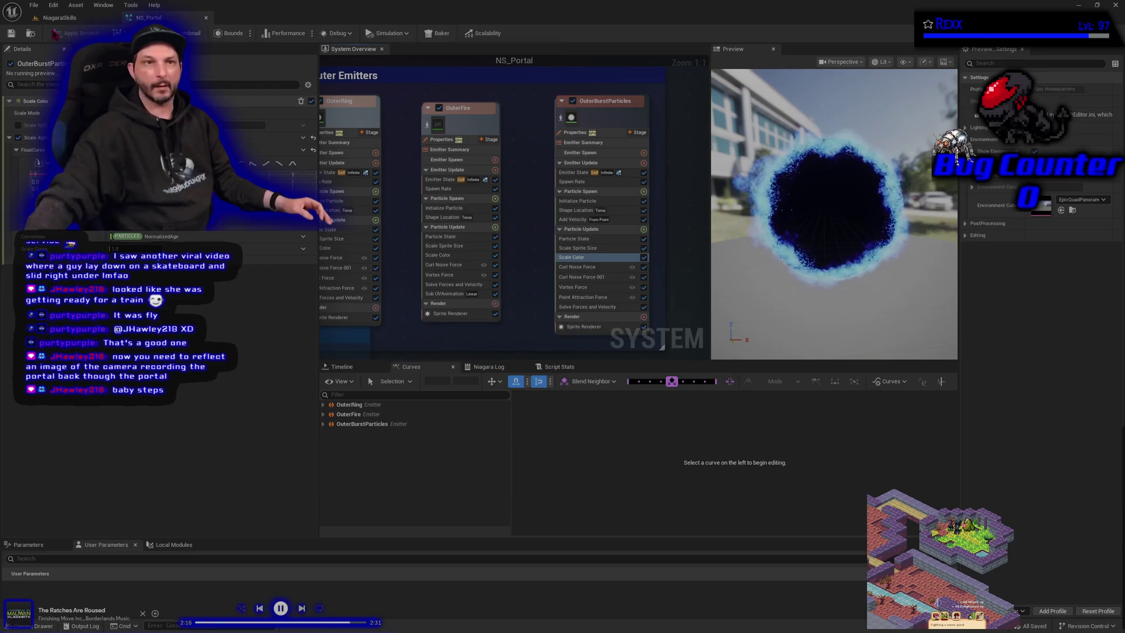
{"action": "left_click", "coordinate": [54, 19]}
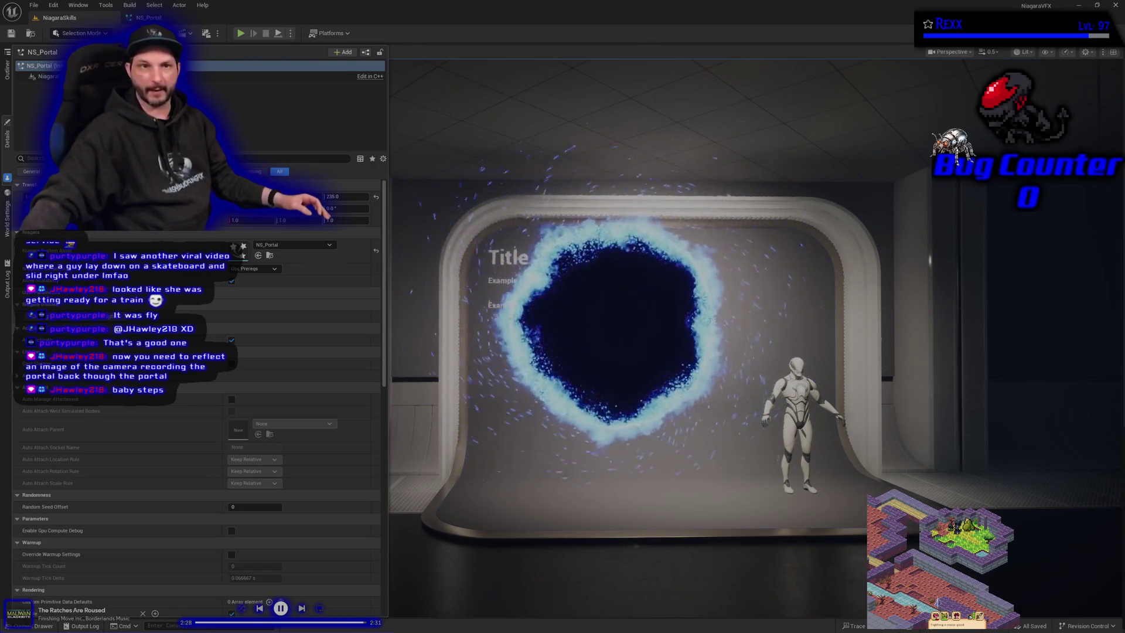
Step: Reopen NS_Portal with Ctrl+E and select the OuterBurstParticles emitter to show its settings
{"action": "key", "text": "ctrl+e"}
{"action": "mouse_move", "coordinate": [517, 252]}
{"action": "left_mouse_down"}
{"action": "mouse_move", "coordinate": [431, 289]}
{"action": "mouse_move", "coordinate": [384, 266]}
{"action": "left_mouse_up"}
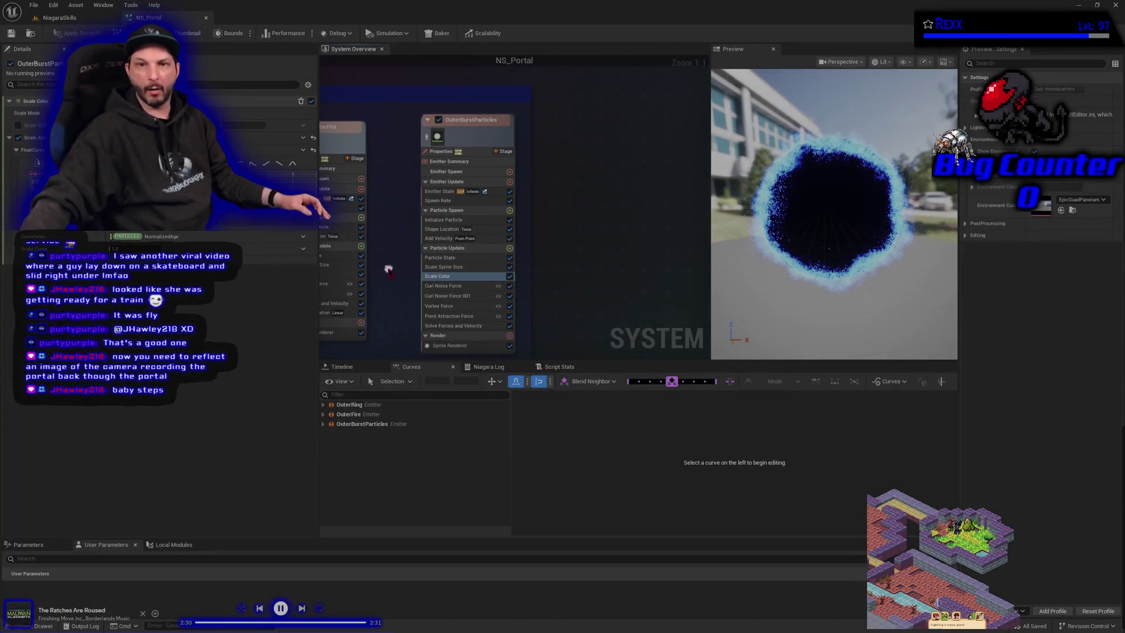
{"action": "left_click", "coordinate": [491, 132]}
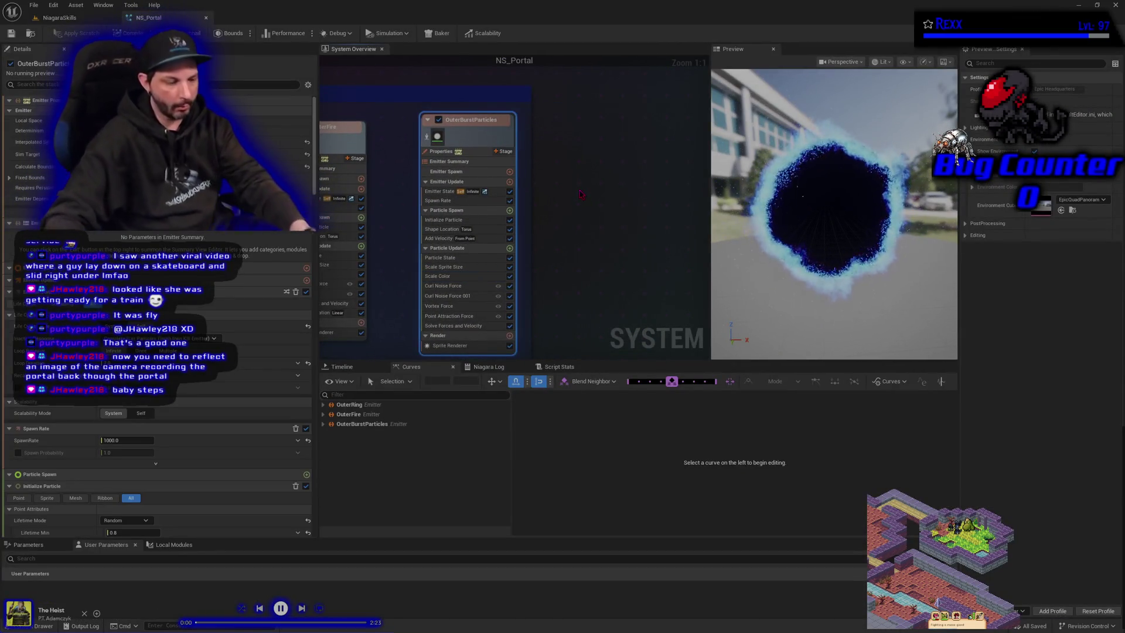
Step: Duplicate OuterBurstParticles as OuterBurstParticles001 and line it up beside the other emitters
{"action": "key", "text": "ctrl+d"}
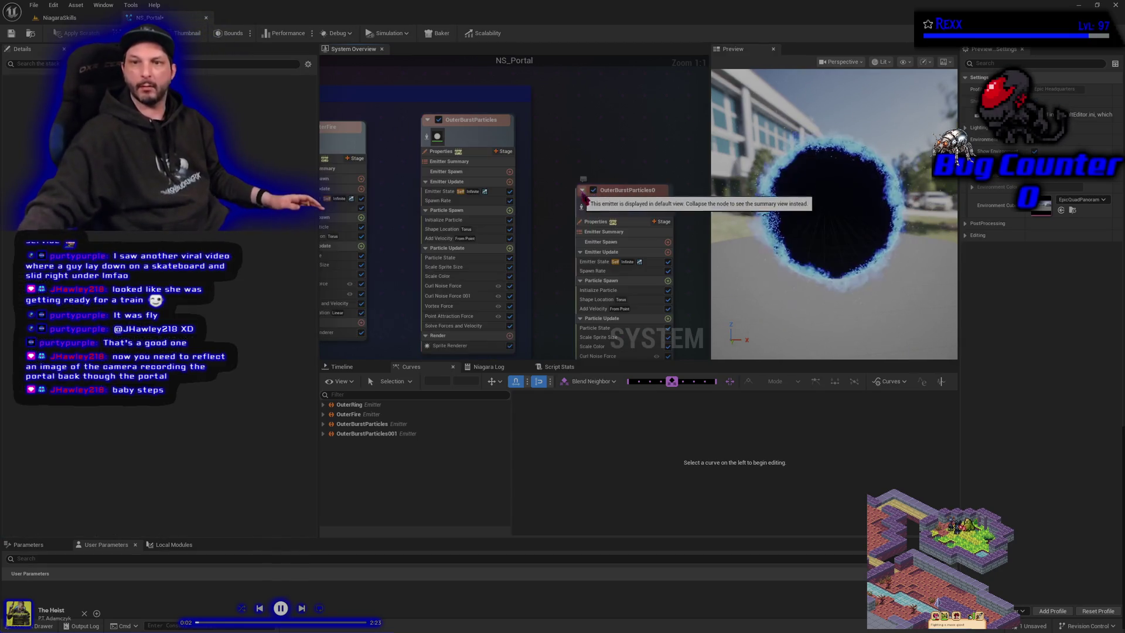
{"action": "left_click_drag", "start_coordinate": [620, 205], "coordinate": [605, 135]}
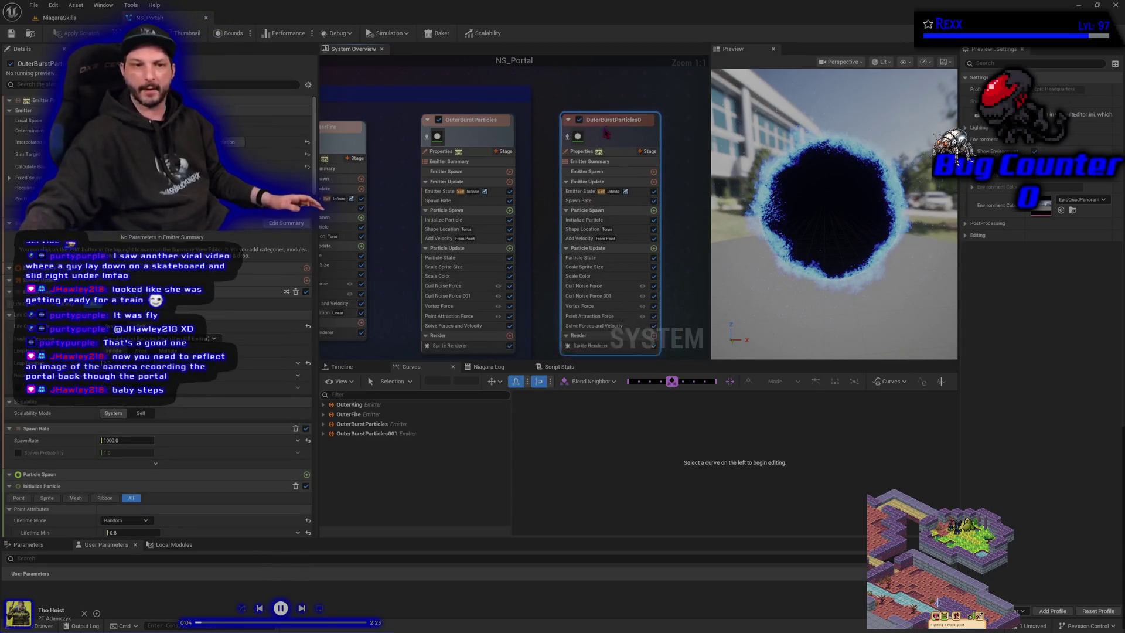
{"action": "left_click", "coordinate": [602, 220]}
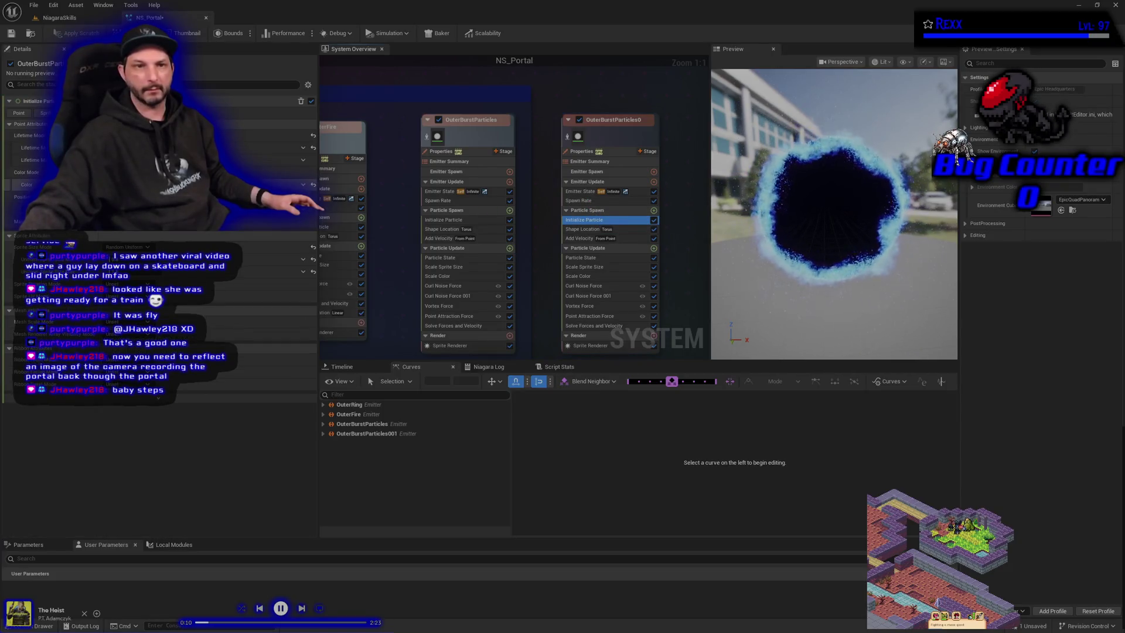
Step: Try purple and cyan tints on the copy's particle colour, then cancel to keep blue
{"action": "left_click", "coordinate": [281, 184]}
{"action": "mouse_move", "coordinate": [199, 249]}
{"action": "left_mouse_down"}
{"action": "mouse_move", "coordinate": [214, 239]}
{"action": "mouse_move", "coordinate": [171, 273]}
{"action": "left_mouse_up"}
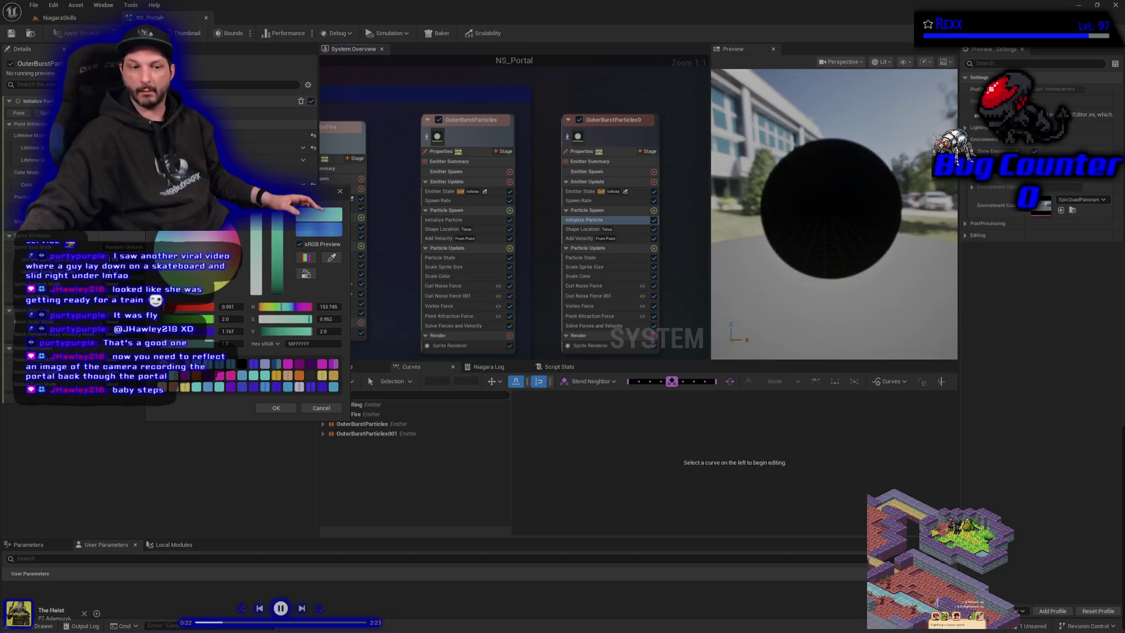
{"action": "left_click_drag", "start_coordinate": [171, 273], "coordinate": [169, 272]}
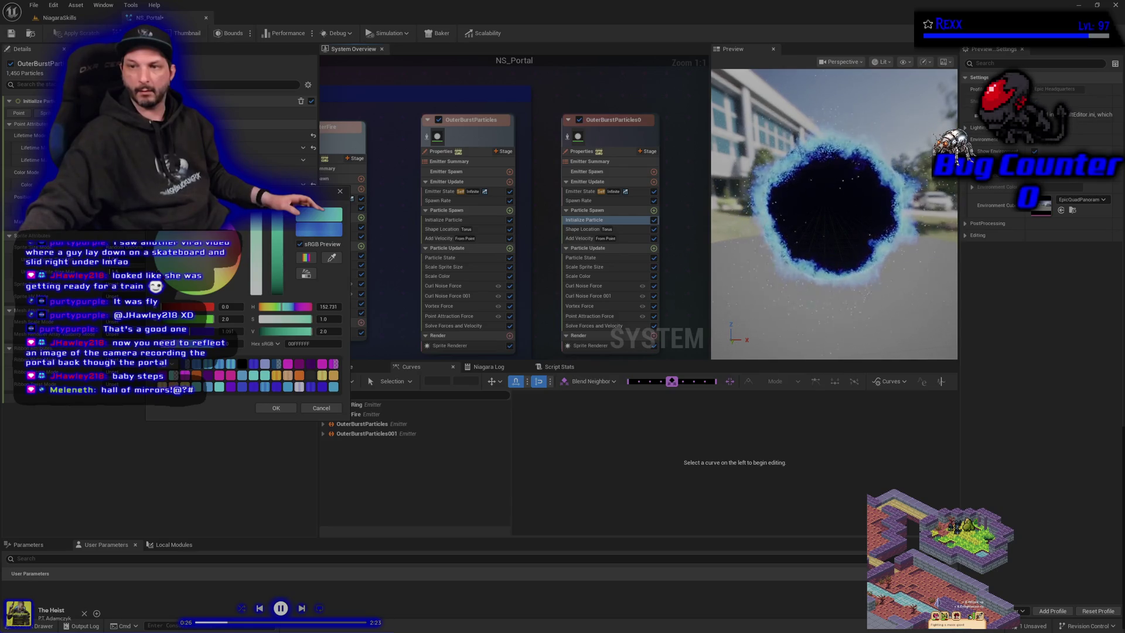
{"action": "left_click_drag", "start_coordinate": [162, 271], "coordinate": [160, 262]}
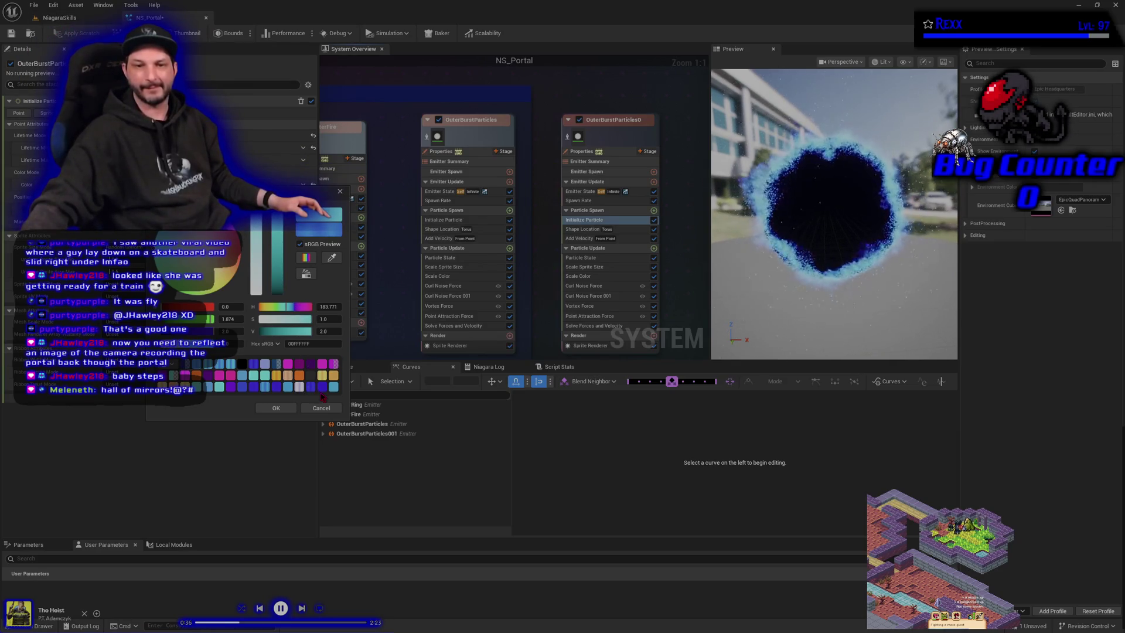
{"action": "left_click", "coordinate": [314, 409]}
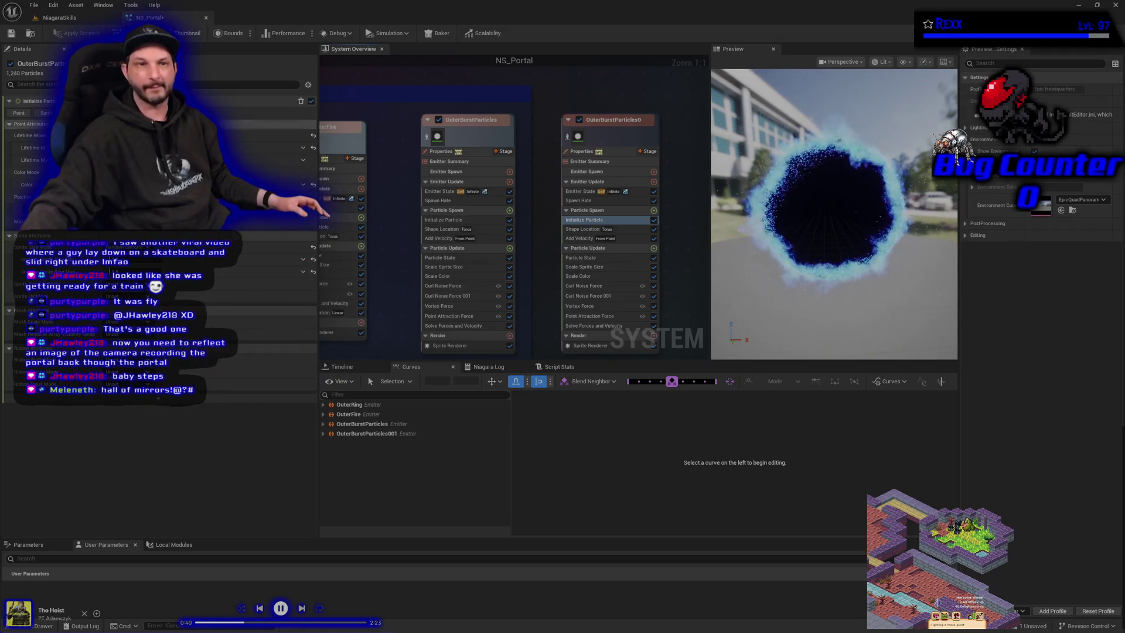
Step: Save NS_Portal, Save All in the NiagaraSkills level, then select OuterBurstParticles001
{"action": "left_click", "coordinate": [11, 34]}
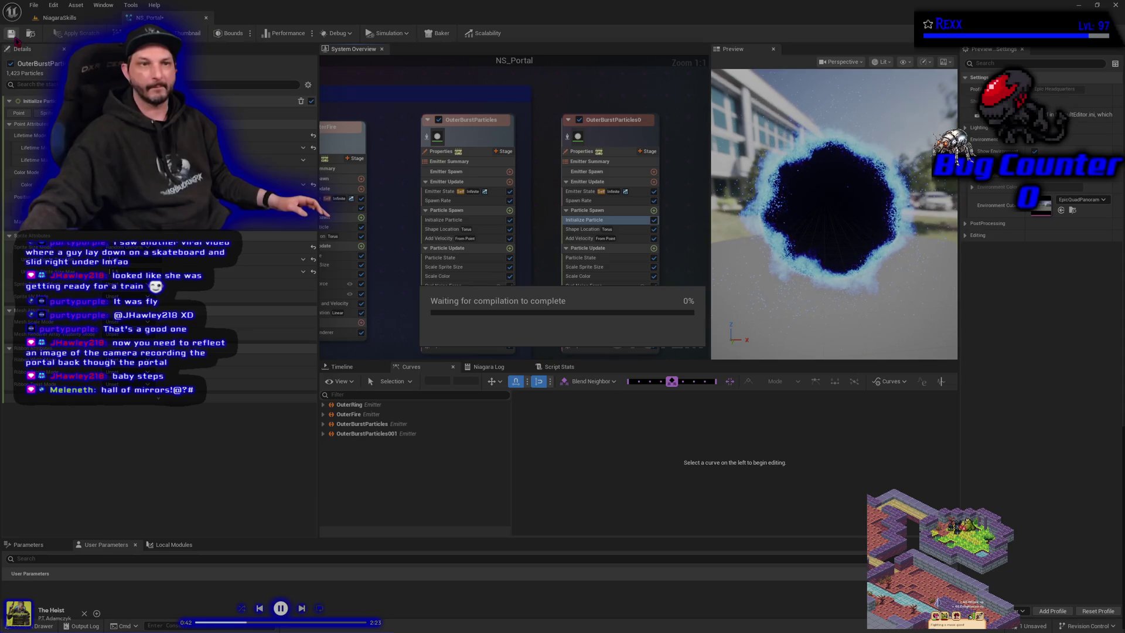
{"action": "left_click", "coordinate": [59, 18]}
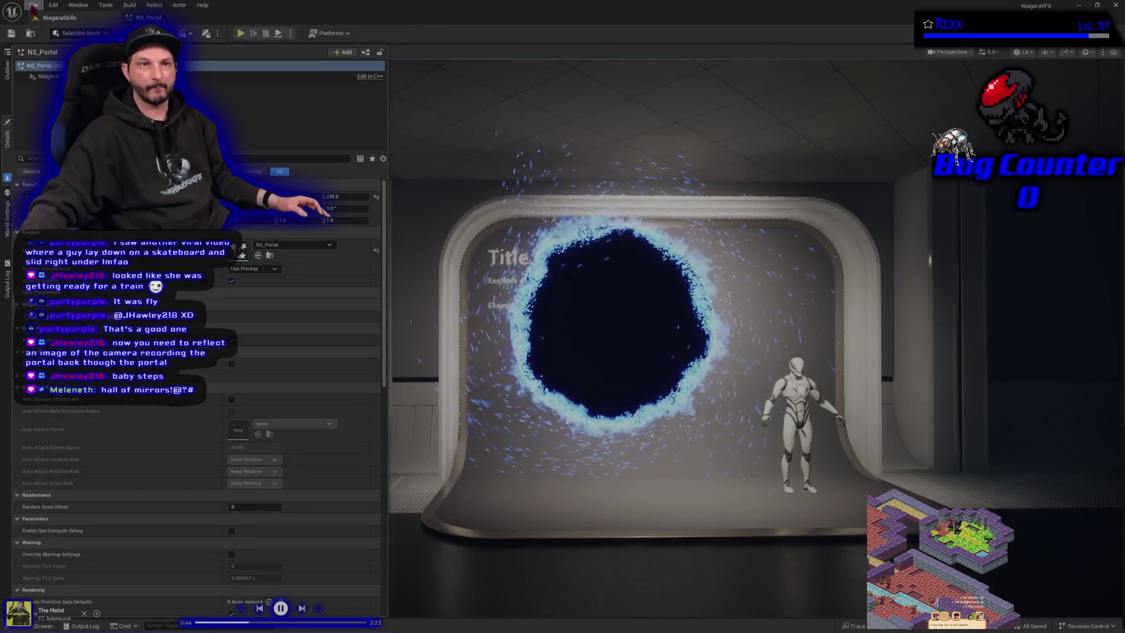
{"action": "left_click", "coordinate": [34, 6]}
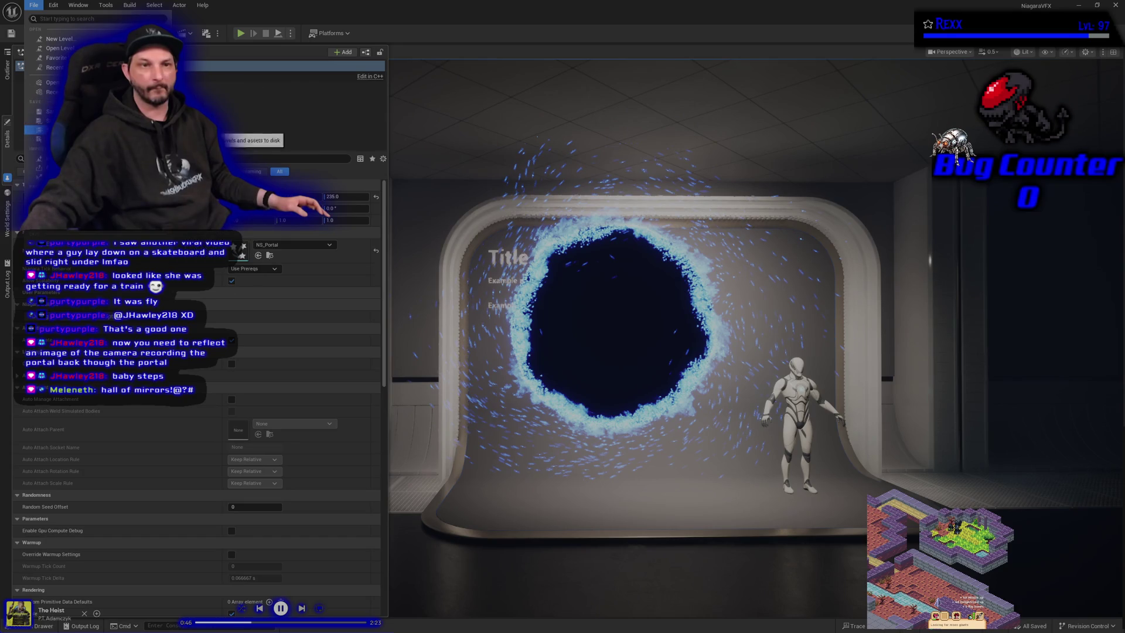
{"action": "left_click", "coordinate": [41, 129]}
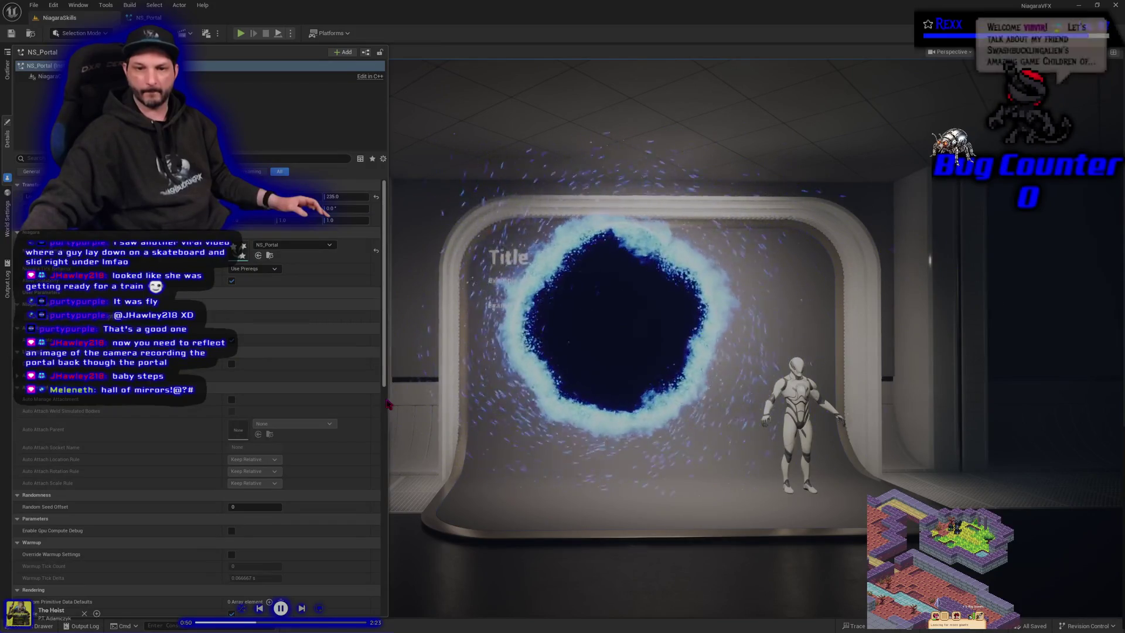
{"action": "left_click_drag", "start_coordinate": [389, 398], "coordinate": [219, 396]}
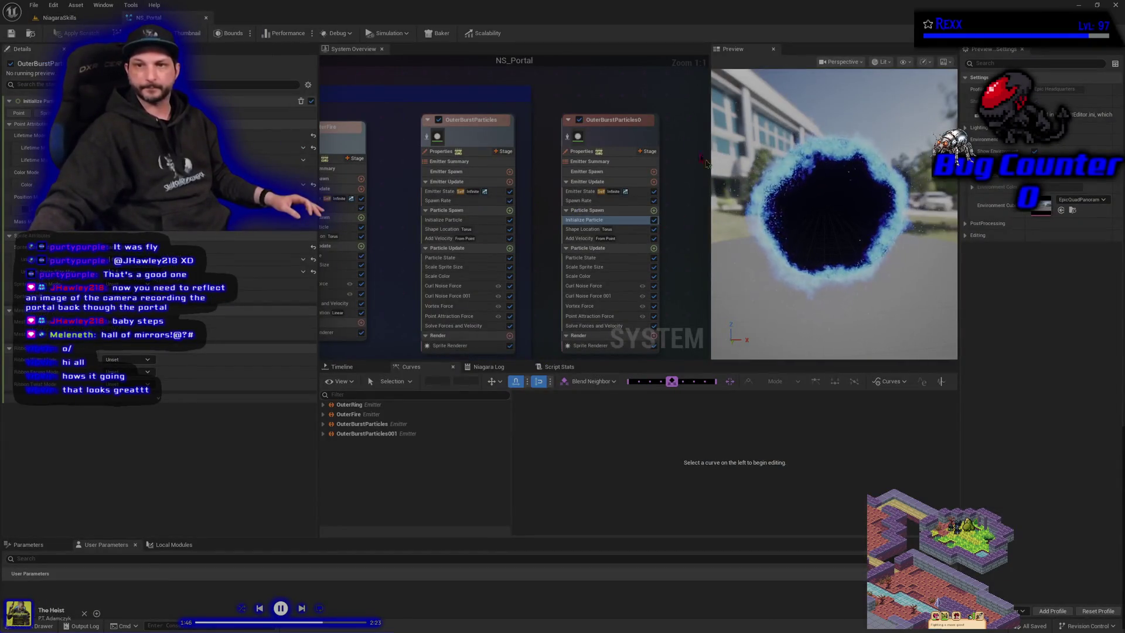
{"action": "left_click", "coordinate": [652, 131]}
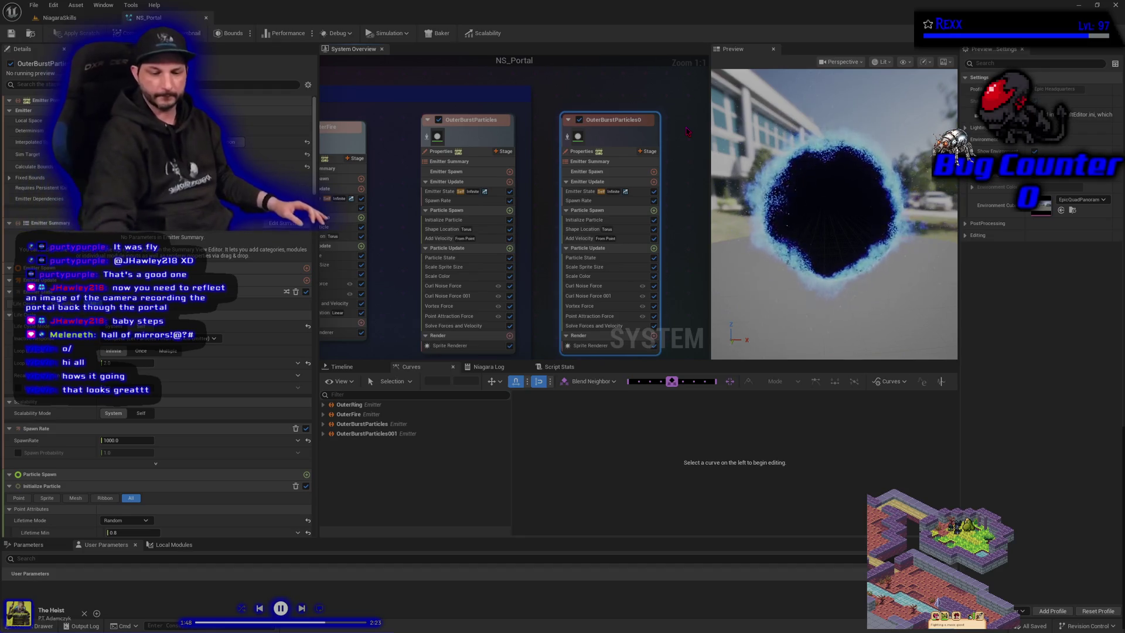
Step: Delete the duplicate OuterBurstParticles001 emitter and return to the NiagaraSkills level
{"action": "key", "text": "Delete"}
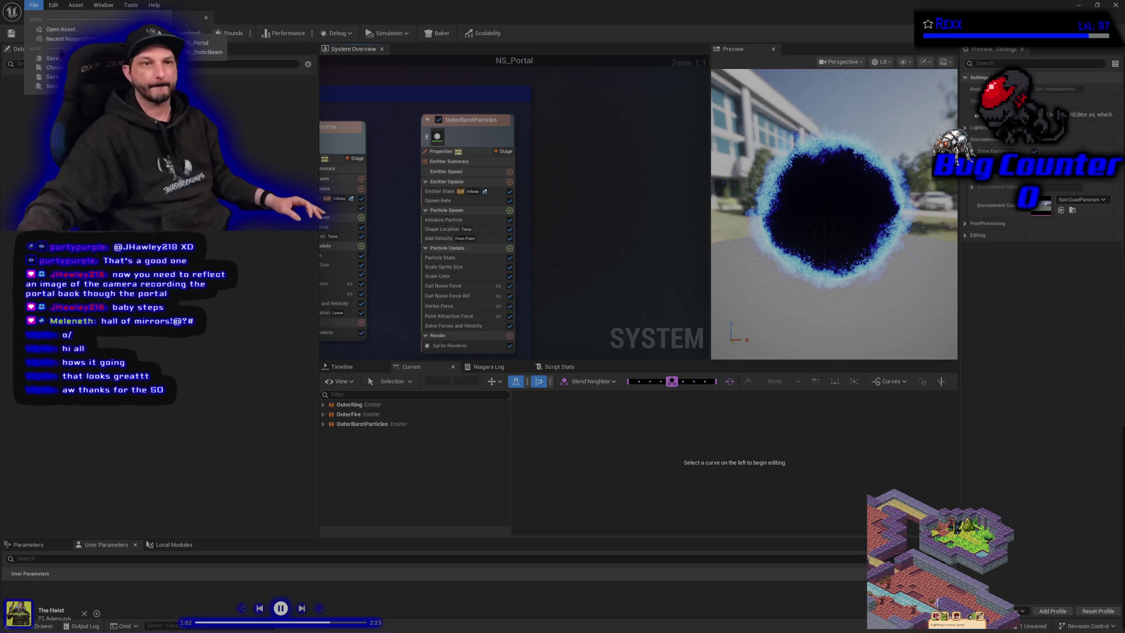
{"action": "left_click", "coordinate": [63, 19]}
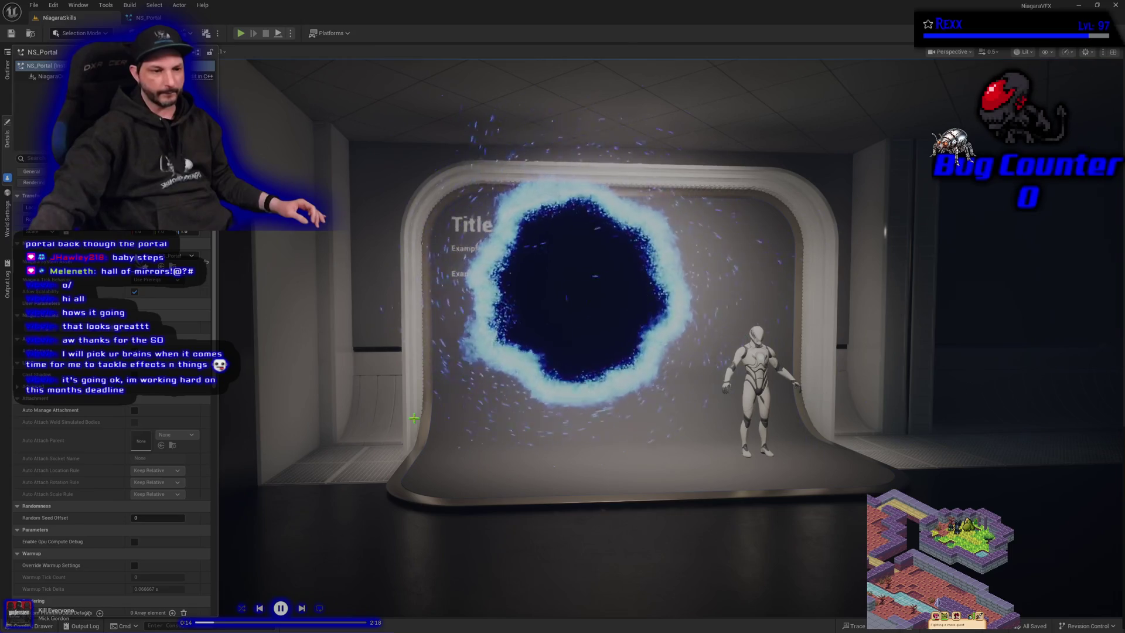
Step: In Project Settings' Maps & Modes, change both default maps from NiagaraBasic to NiagaraSkills
{"action": "left_click", "coordinate": [32, 5]}
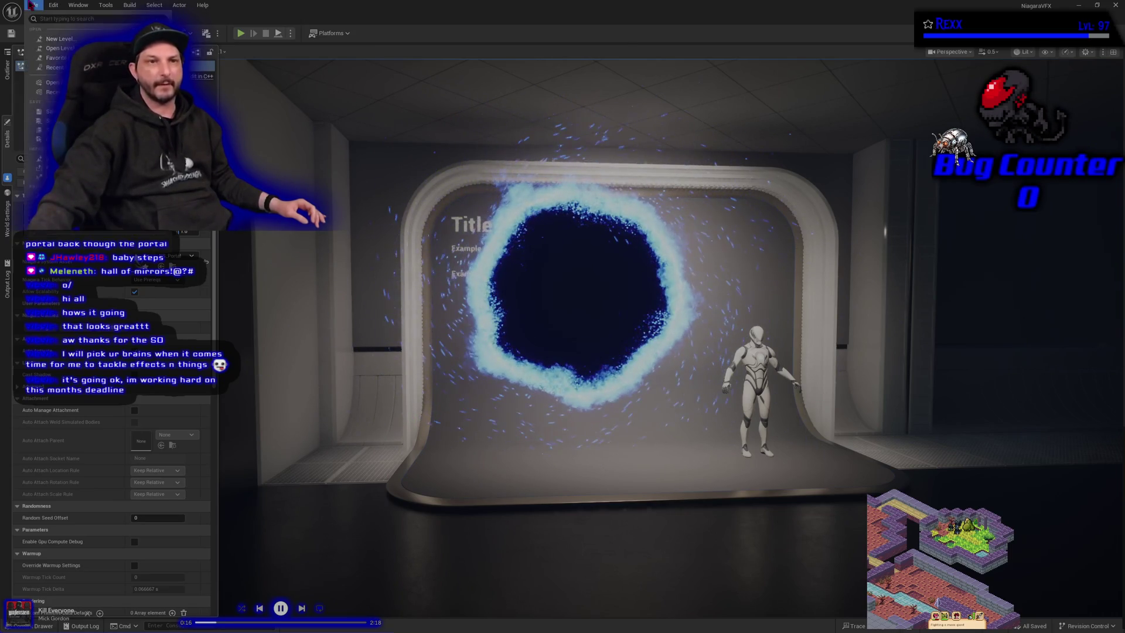
{"action": "left_click", "coordinate": [34, 6]}
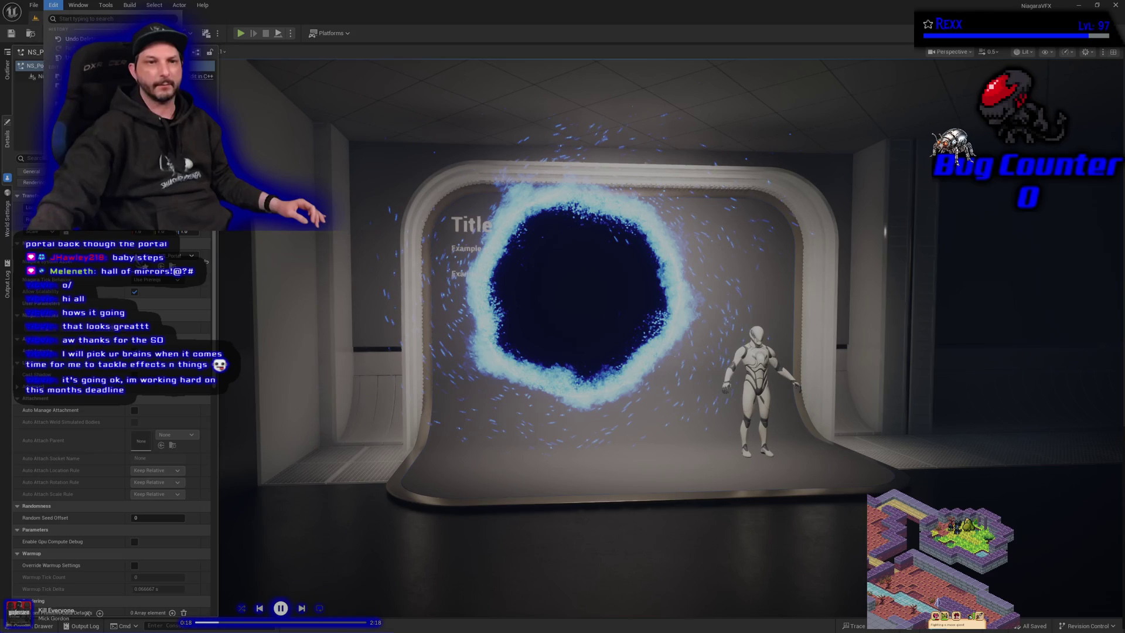
{"action": "left_click", "coordinate": [164, 185]}
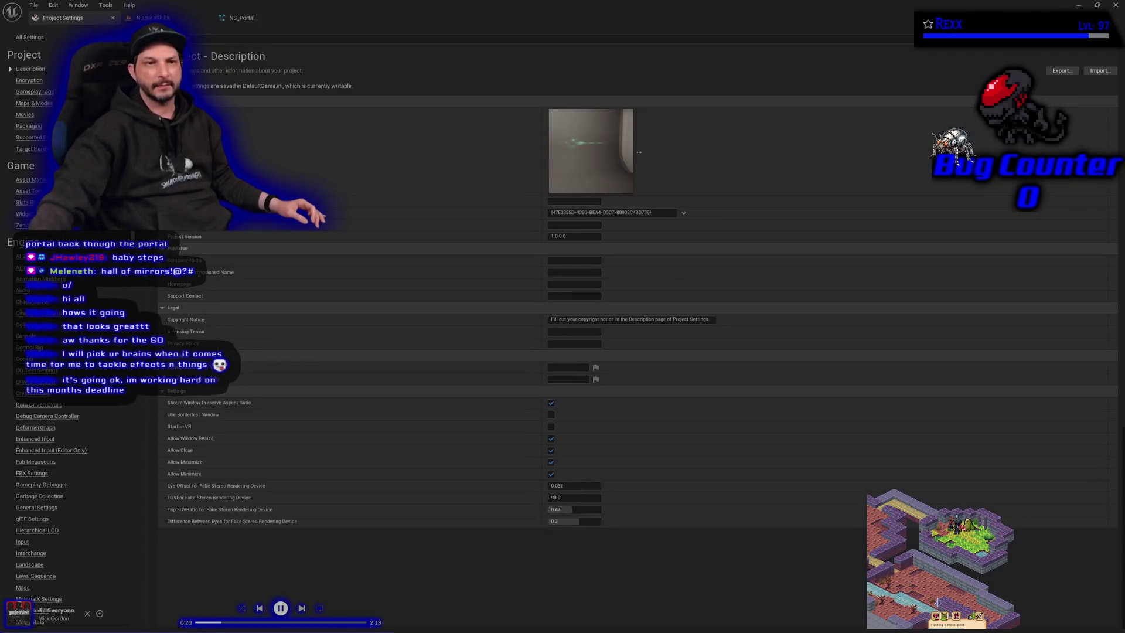
{"action": "left_click", "coordinate": [42, 103]}
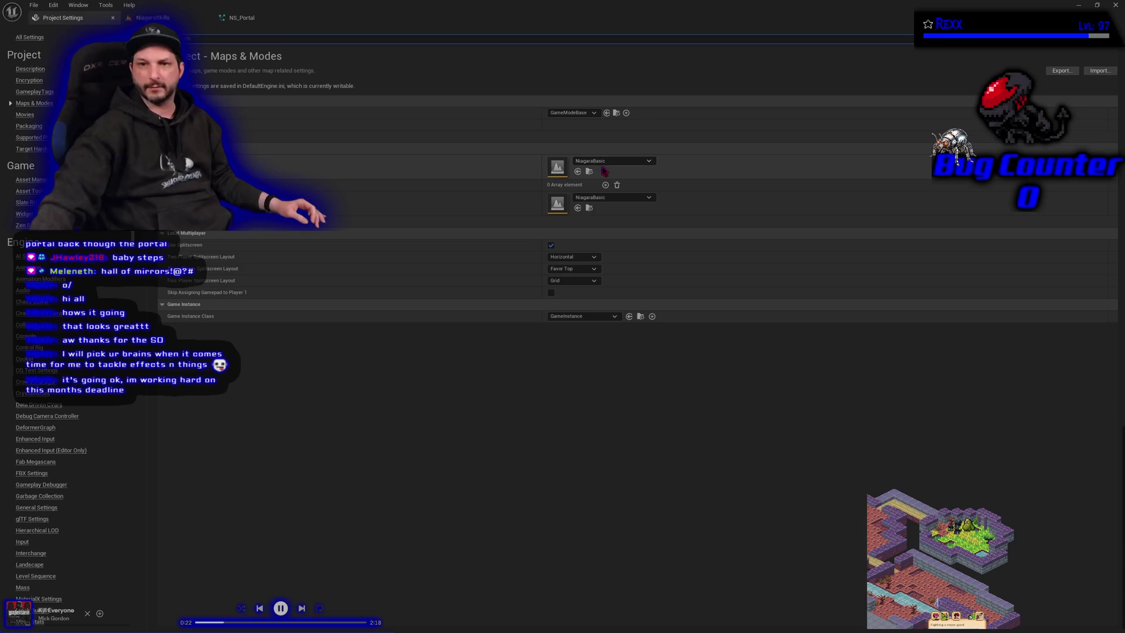
{"action": "left_click", "coordinate": [637, 276]}
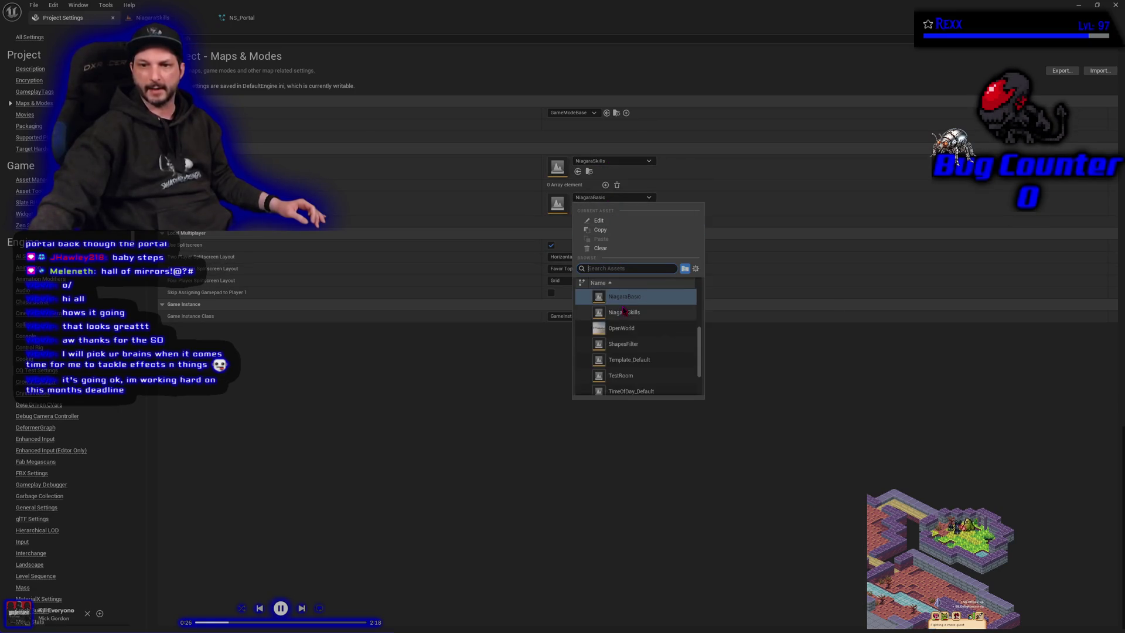
{"action": "left_click", "coordinate": [625, 312]}
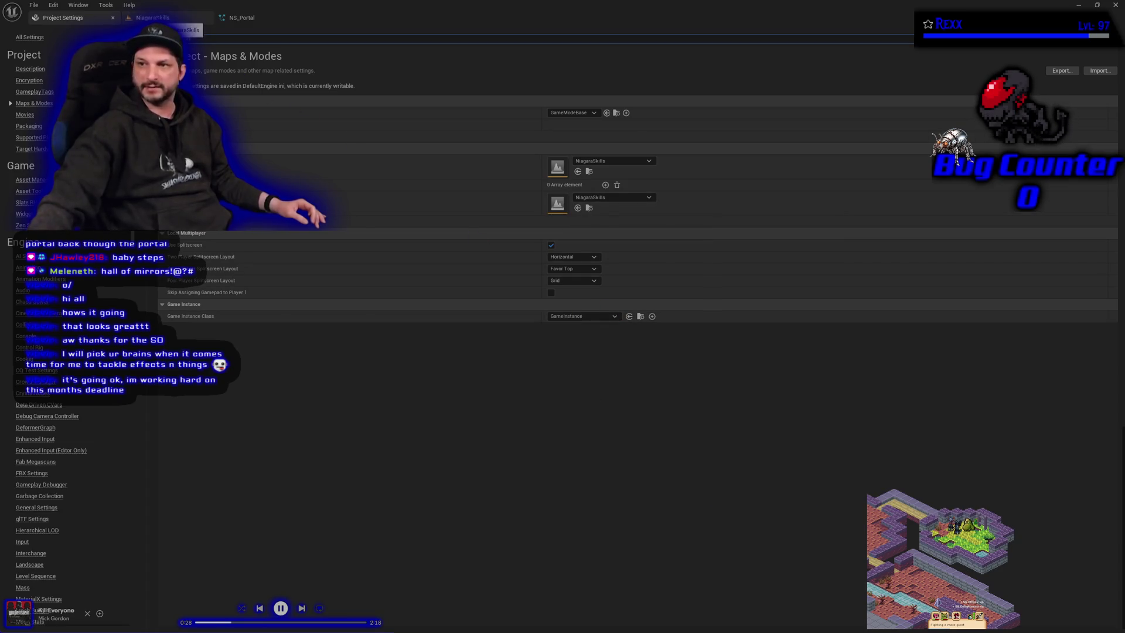
{"action": "left_click", "coordinate": [113, 18]}
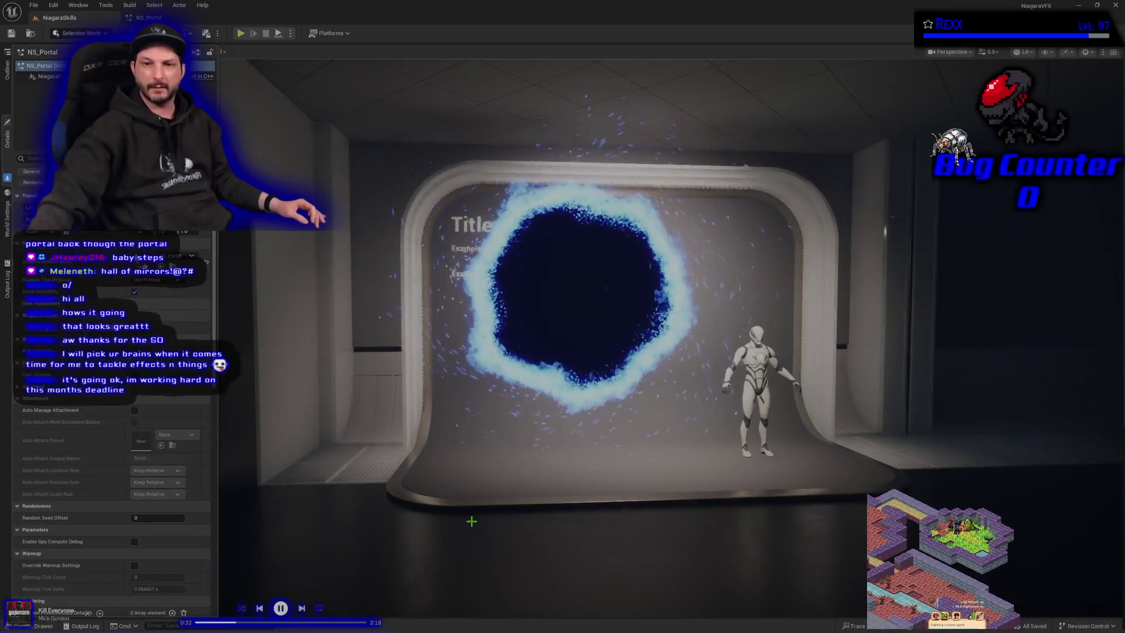